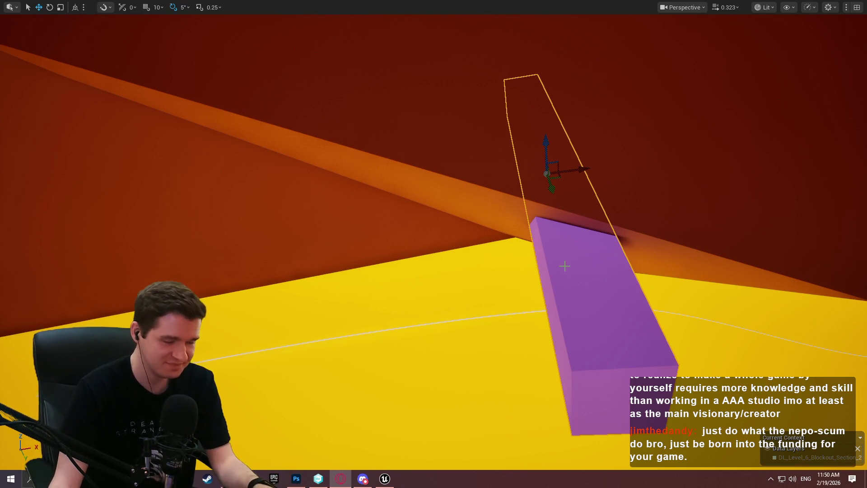
- Rotate the purple beam so it stands nearly vertical
mouse_move(565, 266)
mouse_down()
mouse_move(533, 253)
mouse_move(573, 260)
mouse_move(549, 244)
mouse_move(533, 246)
mouse_up()
key(e)
drag(585, 219, 600, 219)
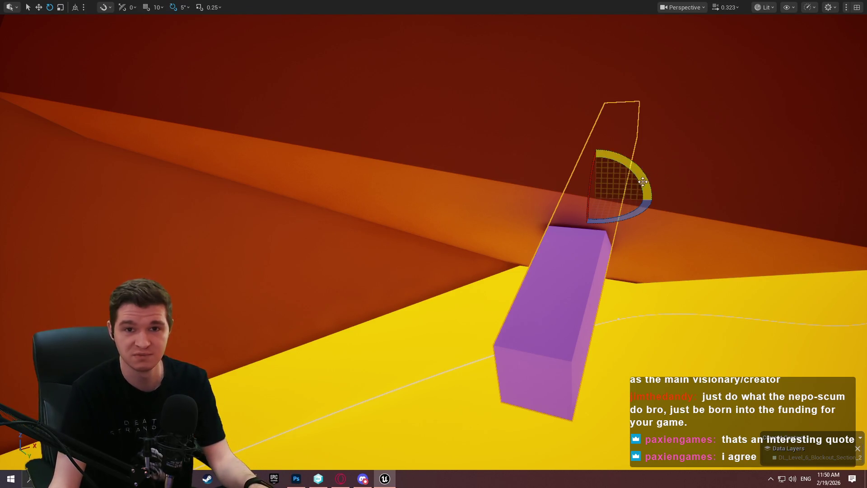
right_click(559, 274)
right_click(506, 224)
mouse_move(596, 156)
mouse_down()
mouse_move(569, 171)
mouse_move(596, 157)
mouse_up()
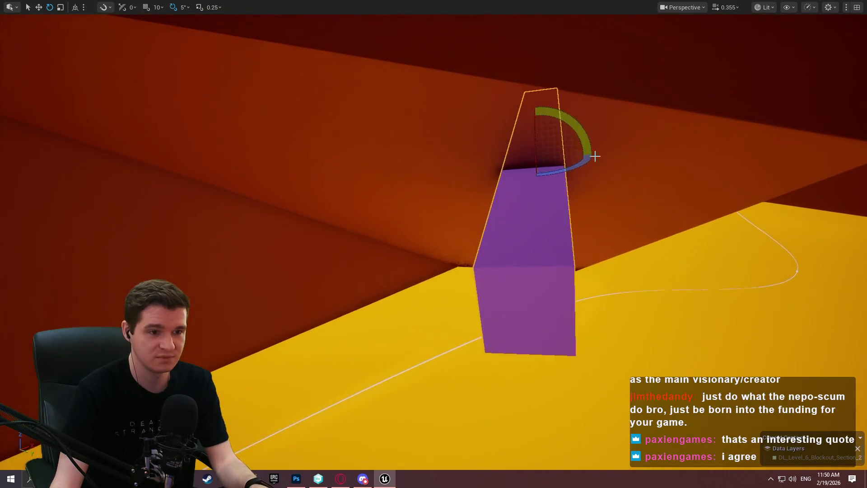
- Move the purple beam down toward the camera and tilt it a further 10 degrees
key(w)
mouse_move(540, 135)
mouse_down()
mouse_move(552, 267)
mouse_move(430, 248)
mouse_move(452, 255)
mouse_move(479, 243)
mouse_move(366, 223)
mouse_move(644, 221)
mouse_up()
key(e)
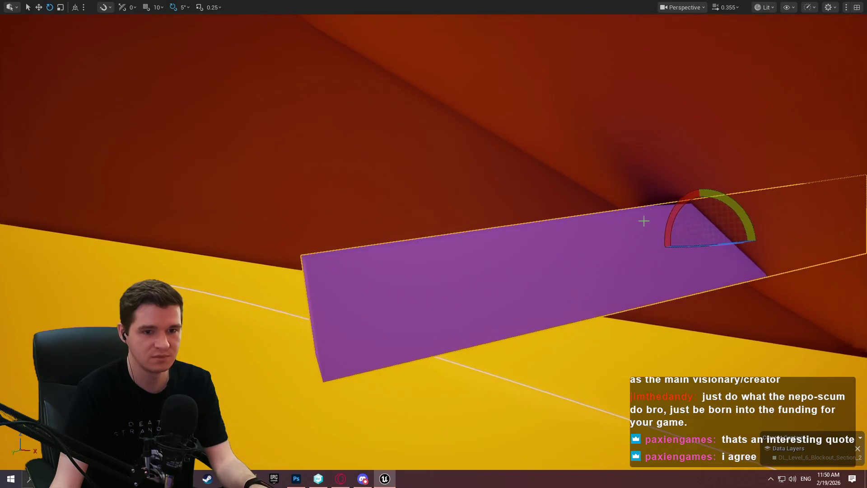
mouse_move(728, 206)
mouse_down()
mouse_move(655, 244)
mouse_move(572, 246)
mouse_move(581, 250)
mouse_move(548, 242)
mouse_move(568, 226)
mouse_move(566, 201)
mouse_up()
- Stretch the purple beam longer and check it end-on along the orange wall
key(r)
scroll(697, 244, down, 5)
key(w)
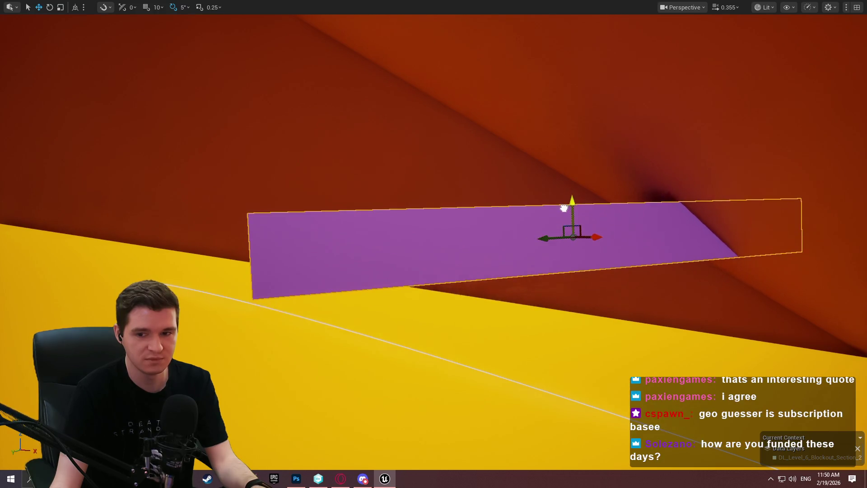
key(d)
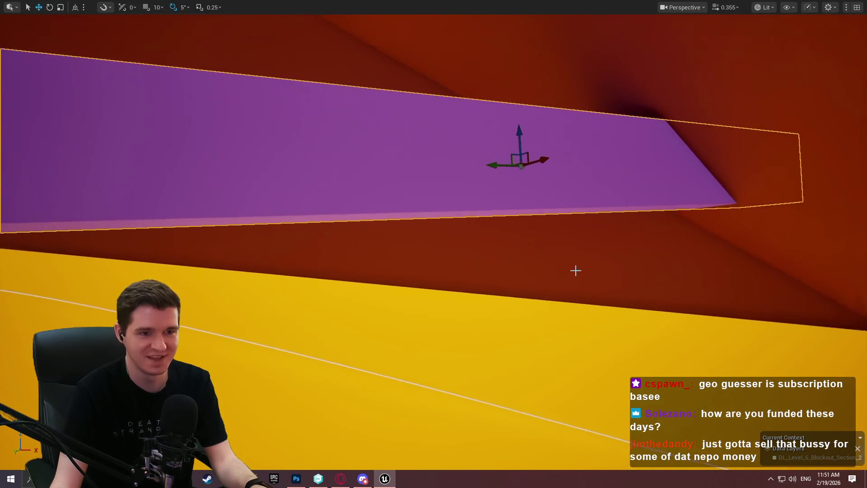
mouse_move(576, 270)
mouse_down()
mouse_move(529, 271)
mouse_move(515, 246)
mouse_up()
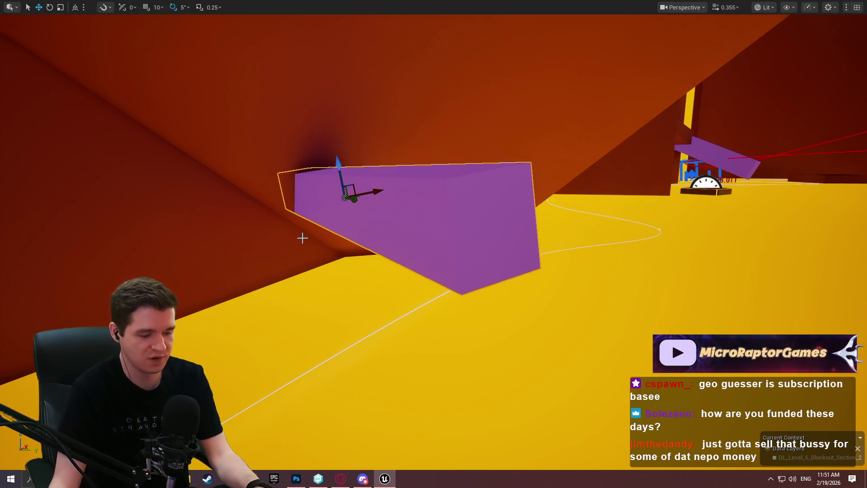
key(e)
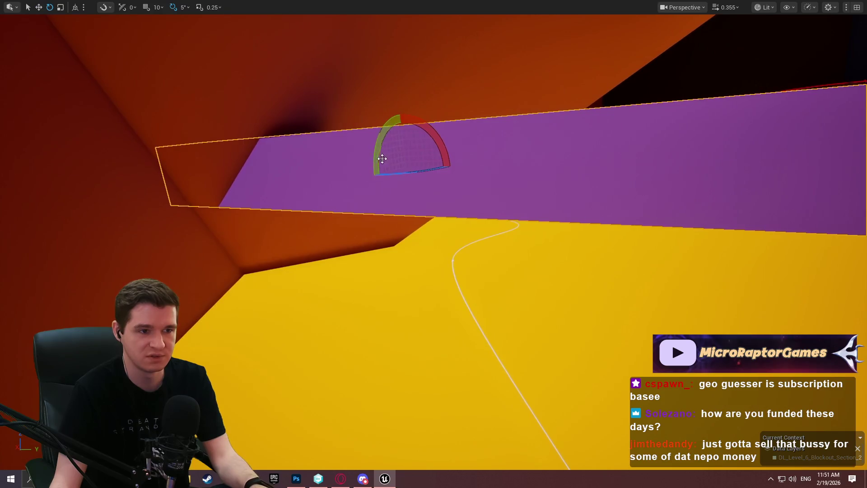
key(w)
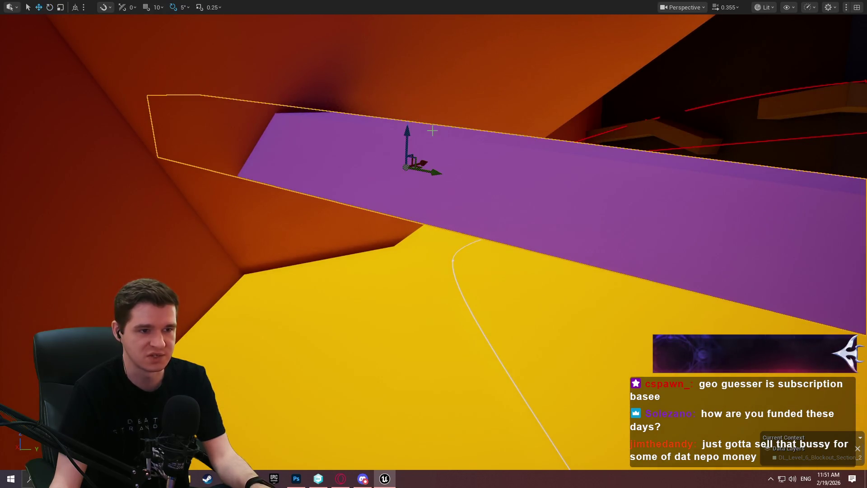
mouse_move(500, 145)
mouse_down()
mouse_move(669, 162)
mouse_move(494, 141)
mouse_up()
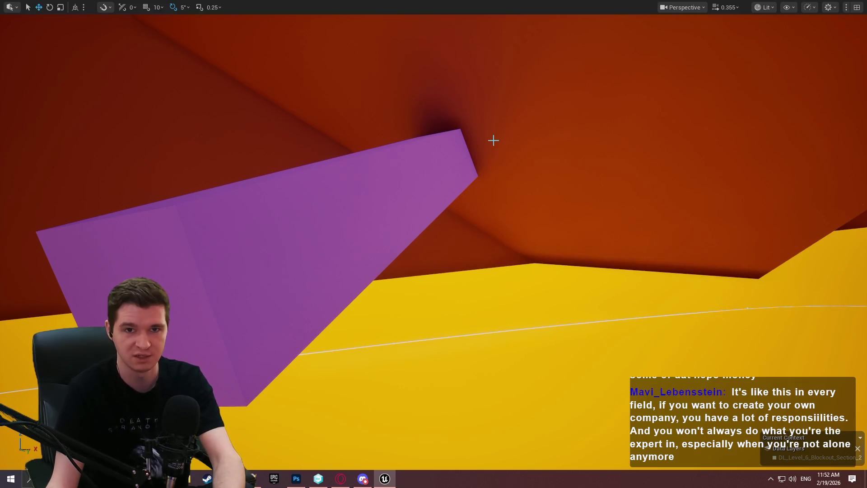
- Select the purple beam and rotate it -20 degrees off the orange wall
click(383, 170)
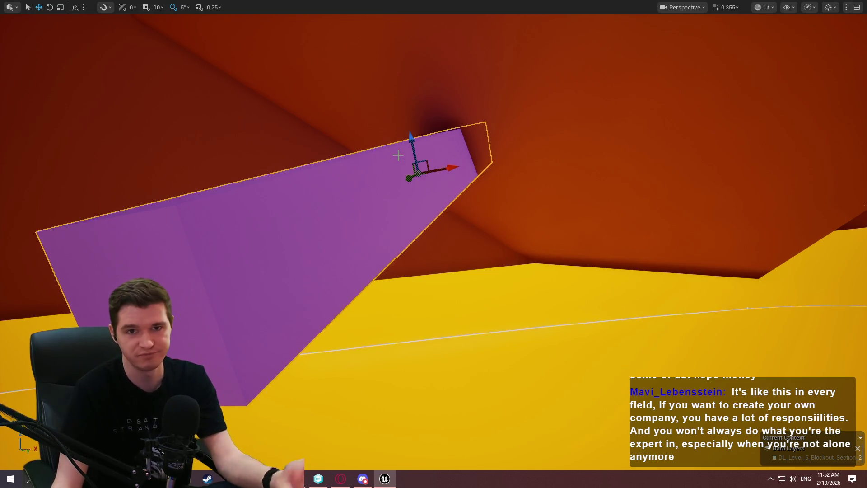
key(e)
drag(452, 144, 472, 185)
key(w)
scroll(434, 244, down, 5)
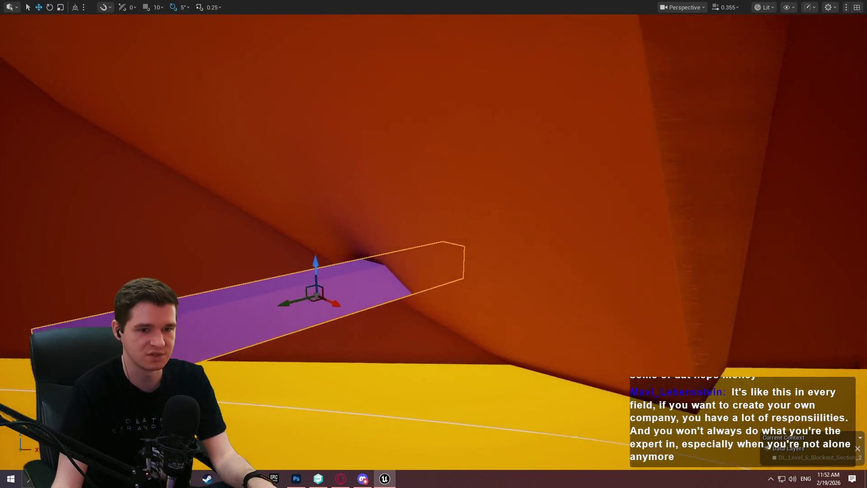
mouse_move(433, 244)
mouse_down()
mouse_move(393, 269)
mouse_move(545, 184)
mouse_up()
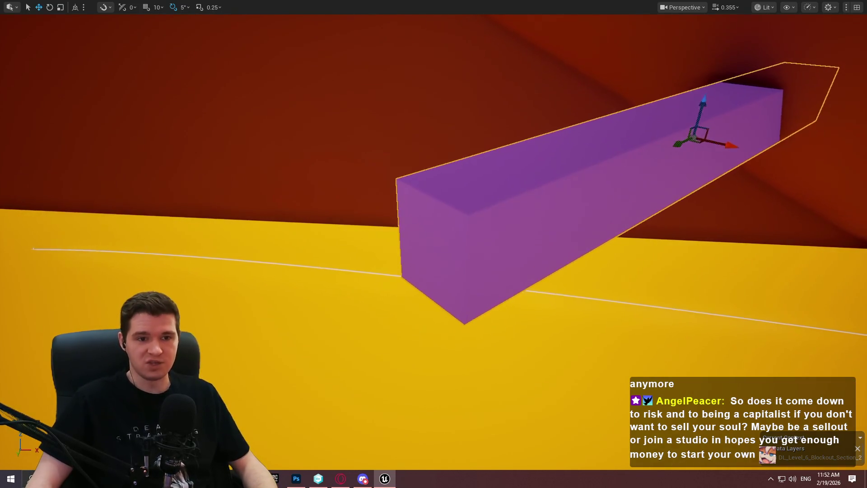
- Deselect the beam and fly the view up the shaft toward the dark red ledge
key(e)
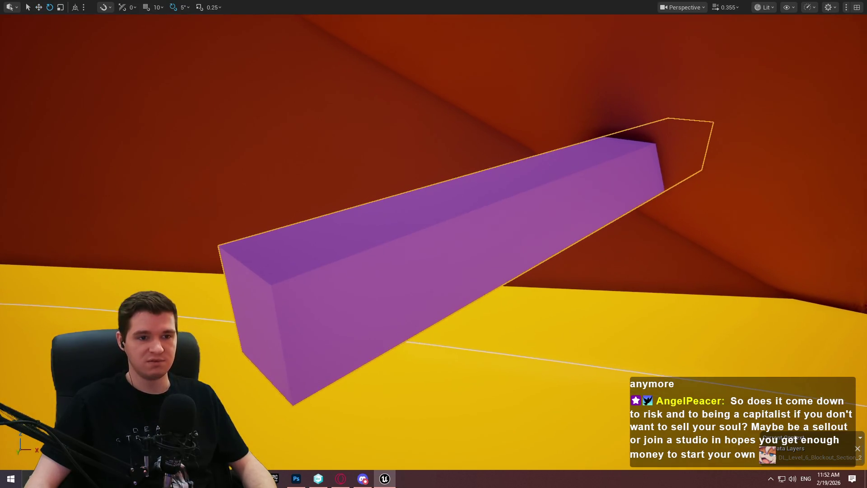
key(Escape)
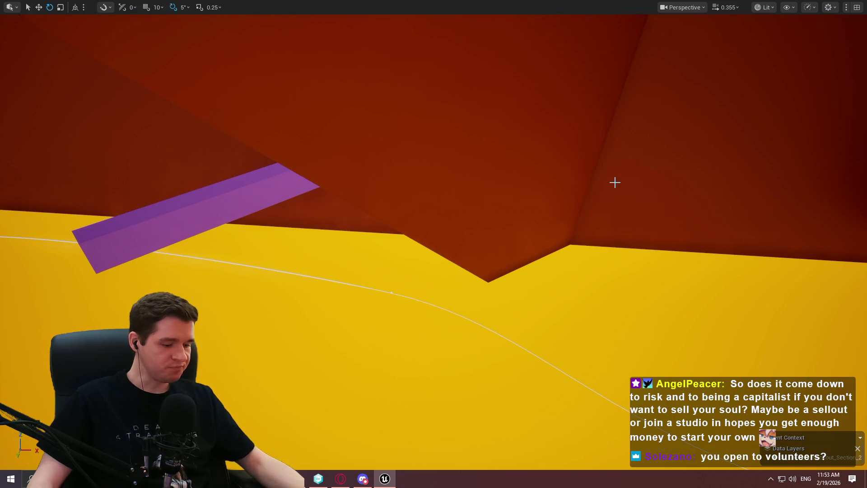
mouse_move(652, 188)
mouse_down()
mouse_move(638, 135)
mouse_move(610, 164)
mouse_up()
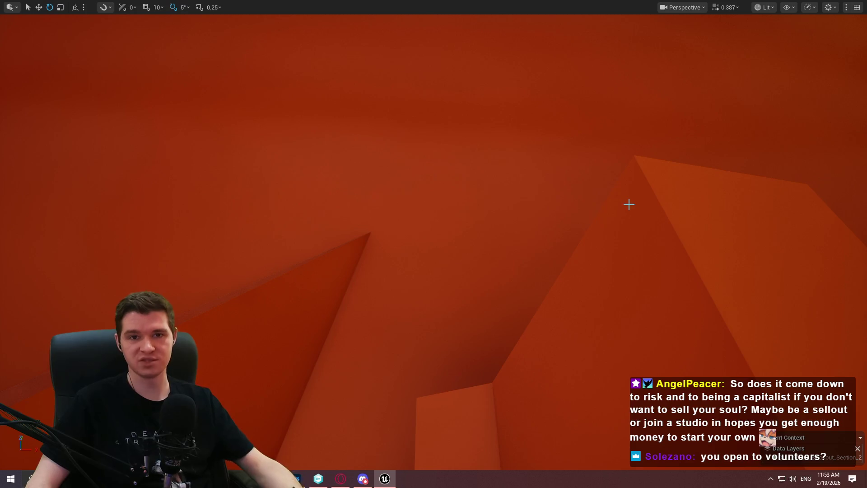
drag(610, 164, 610, 165)
drag(573, 266, 573, 265)
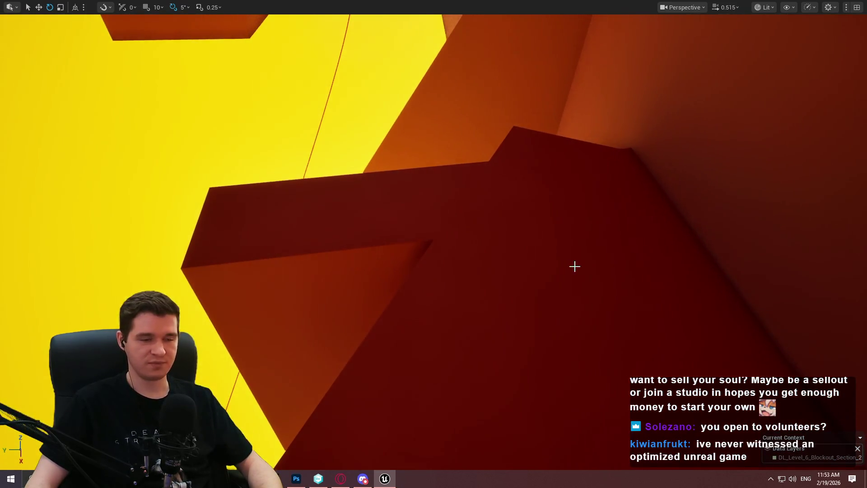
- Play from the dark red ledge, climb the character onto it, then stop the playtest
right_click(573, 266)
click(627, 460)
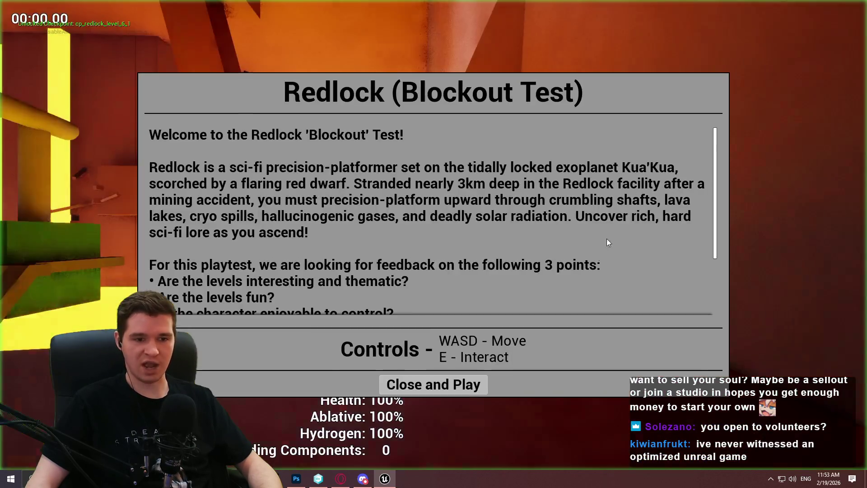
click(432, 384)
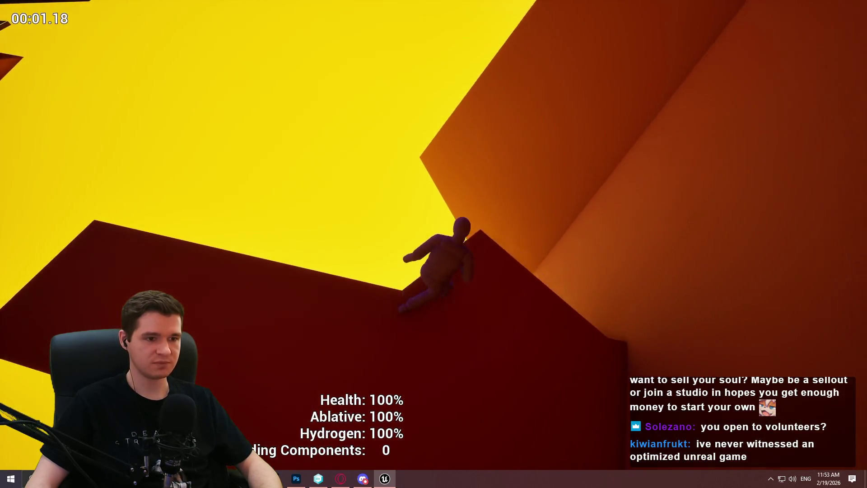
key(w)
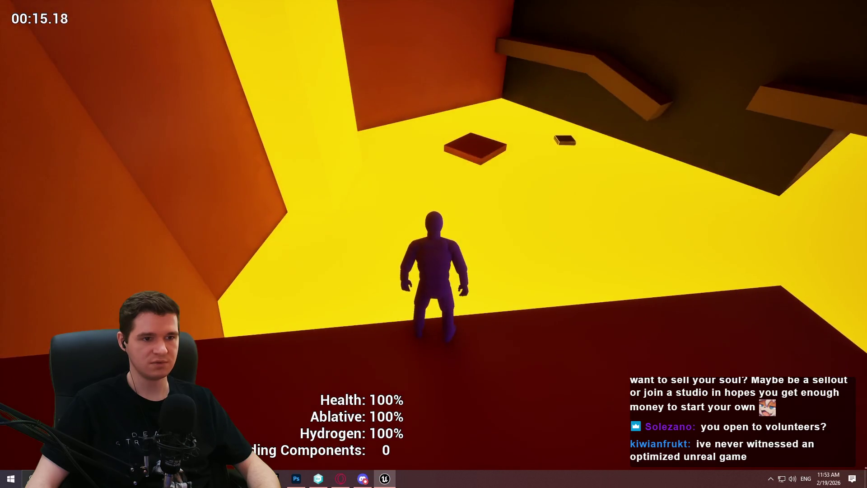
key(Escape)
right_click(419, 120)
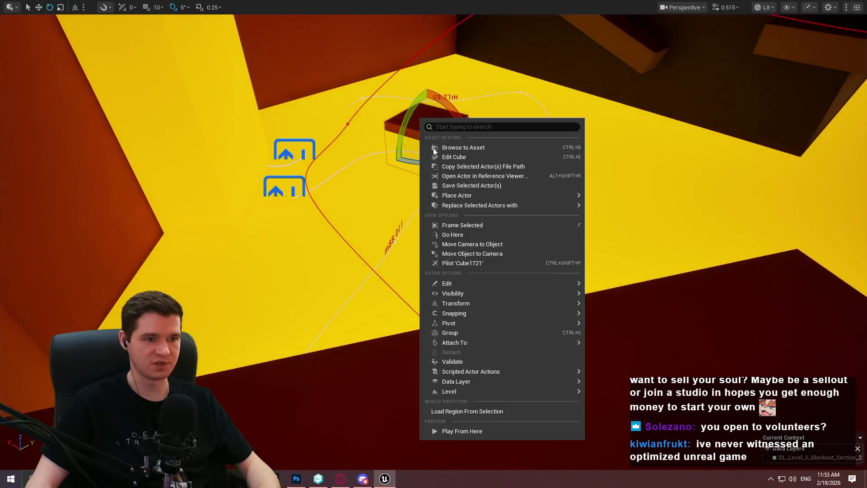
- Start playing from the small platform and jump onto the floating platform
click(476, 434)
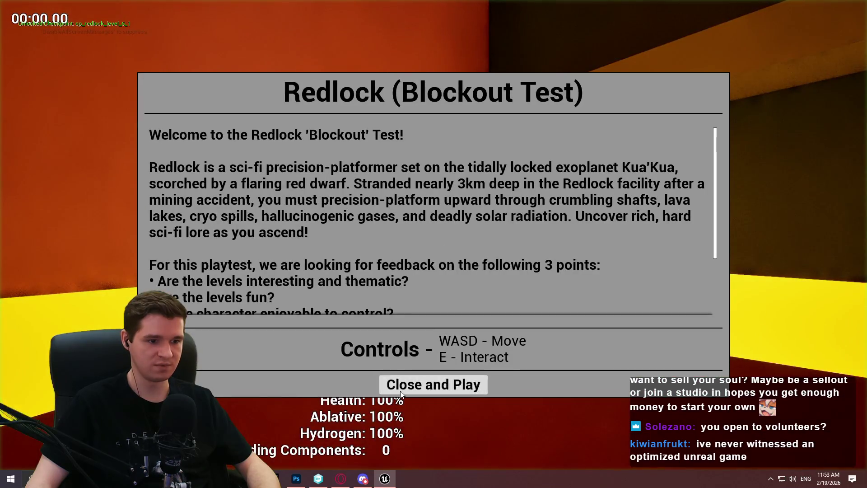
click(401, 391)
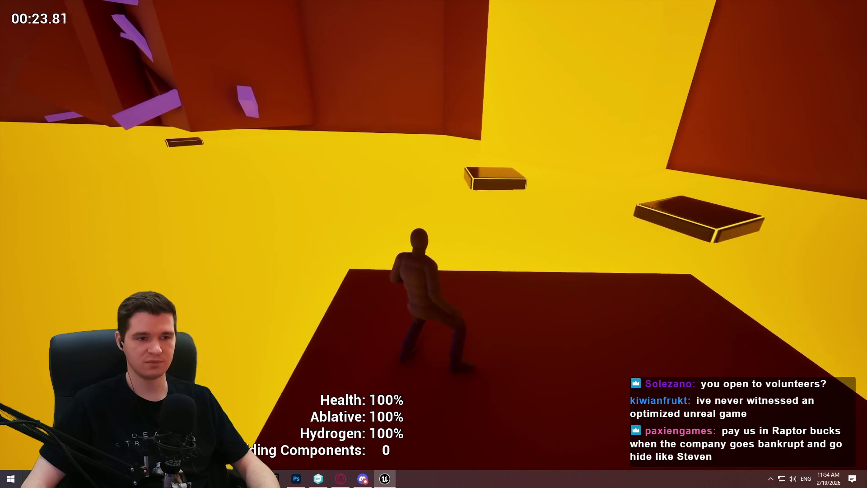
key(space)
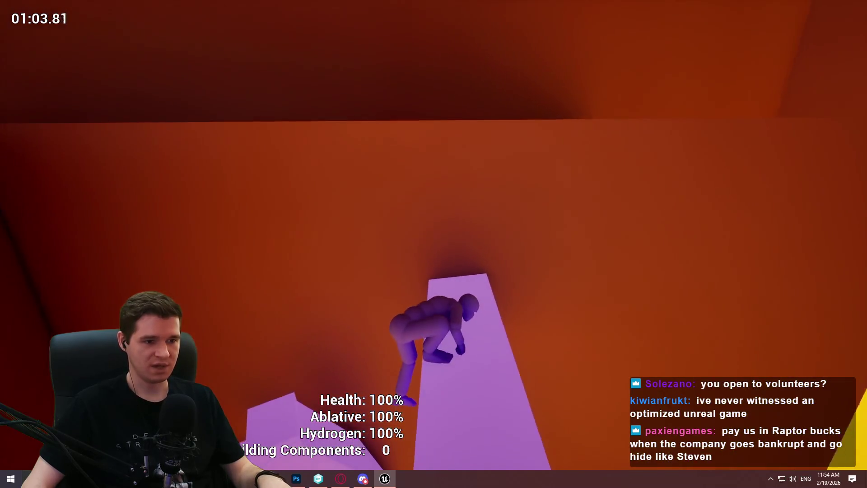
- Run the character up the dark red slabs and ramps to the top
key(w)
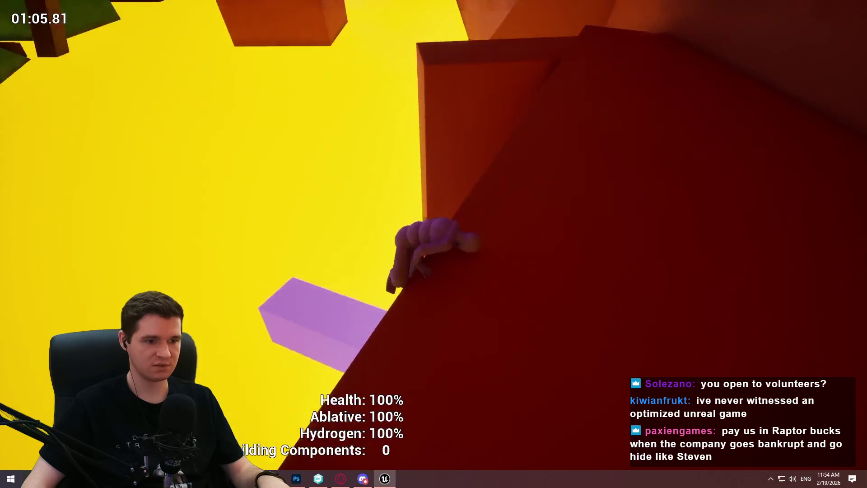
key(w)
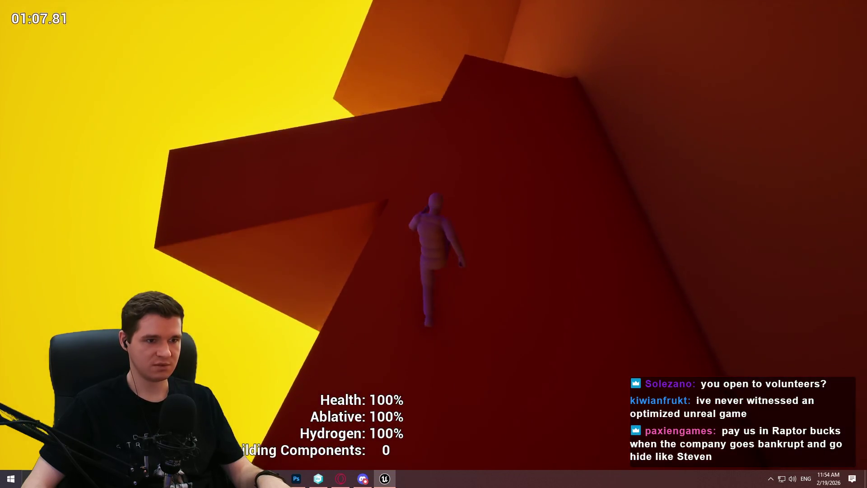
key(w)
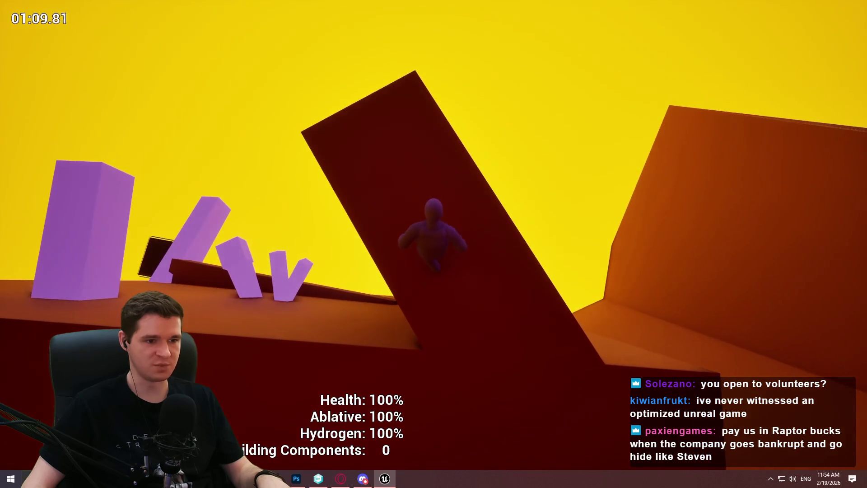
key(w)
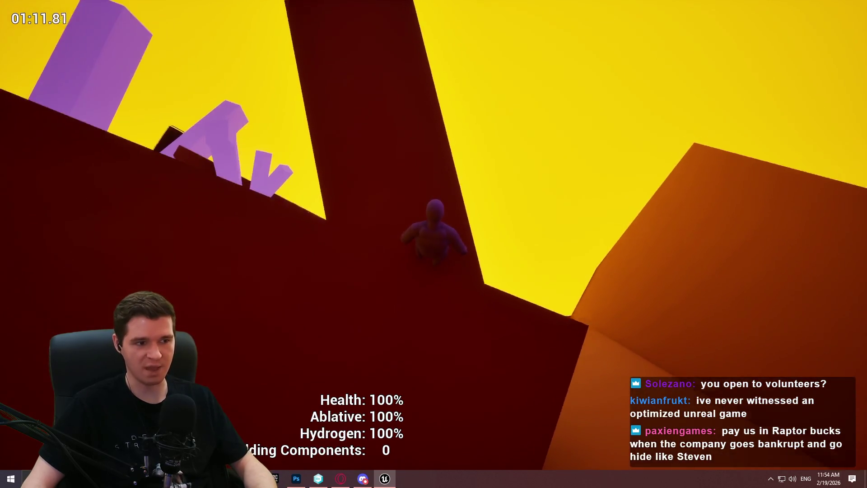
key(w)
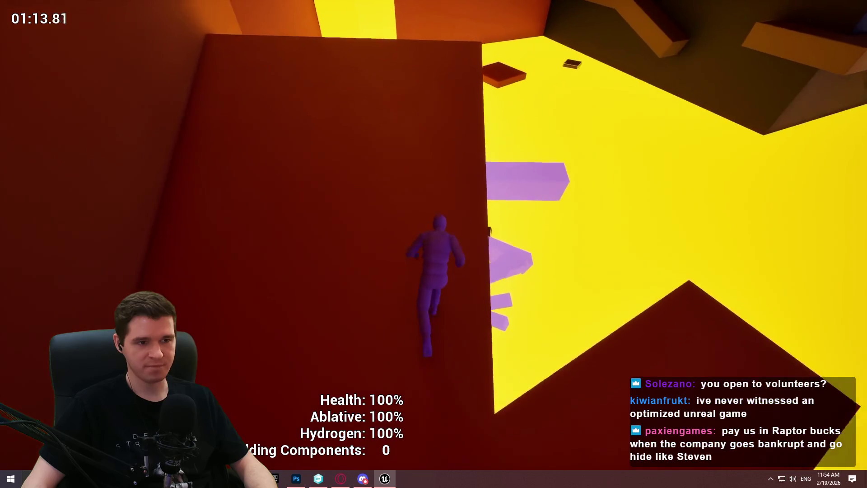
key(w)
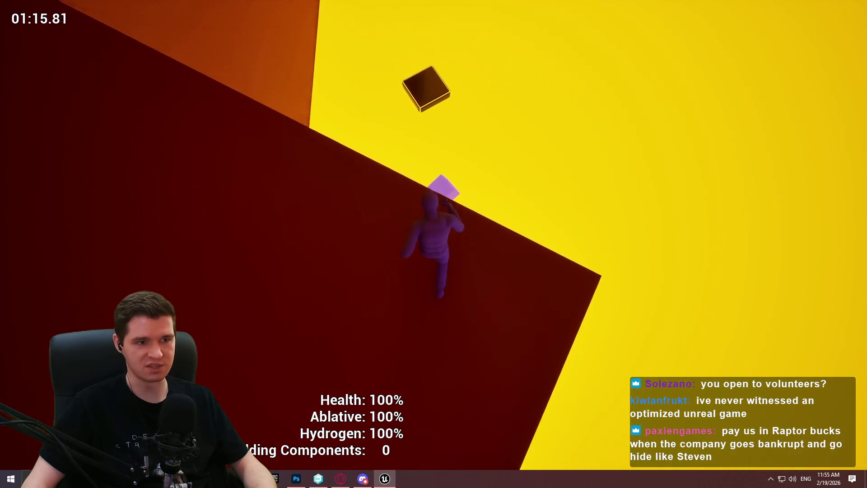
key(w)
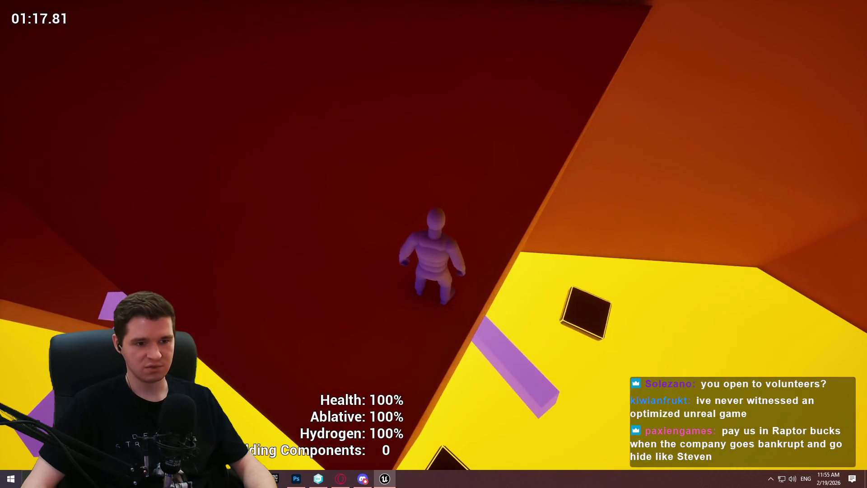
key(w)
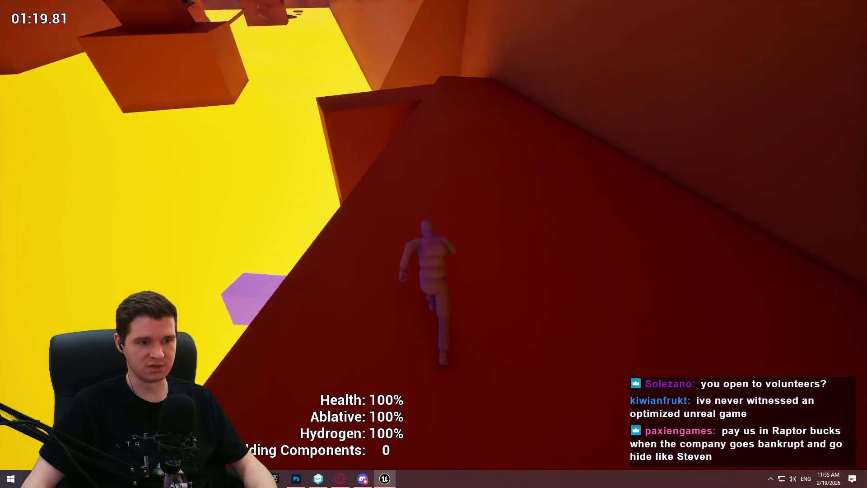
key(w)
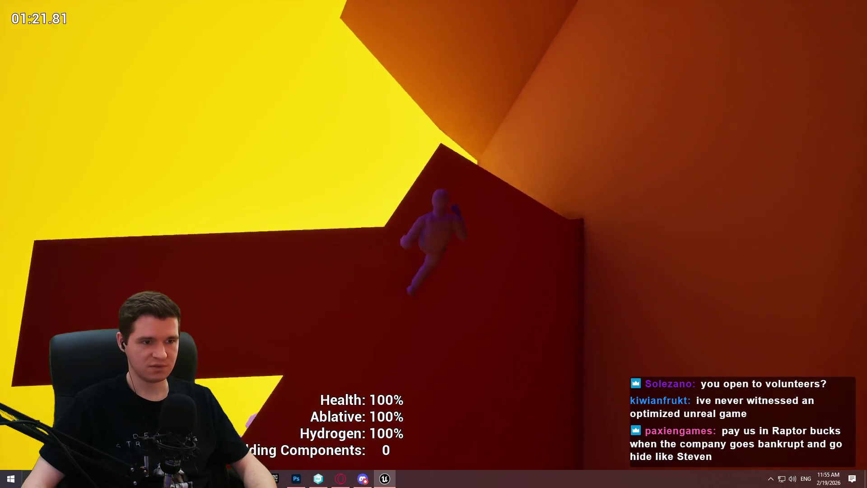
key(w)
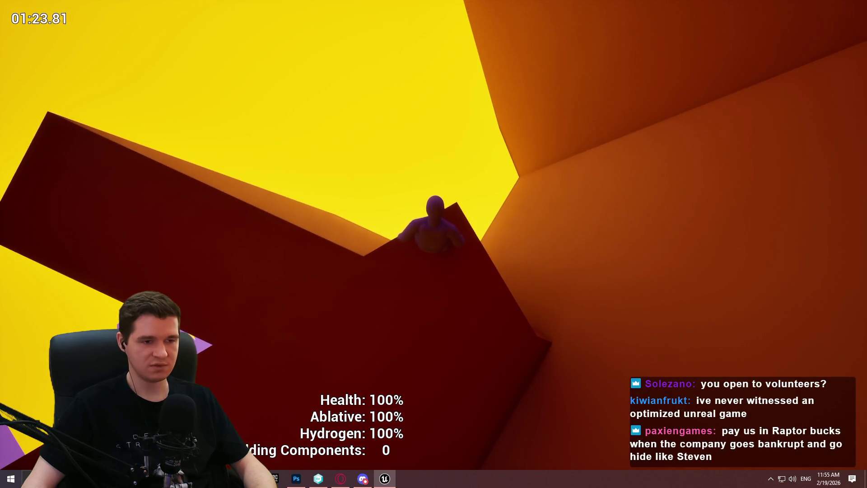
key(w)
key(w)
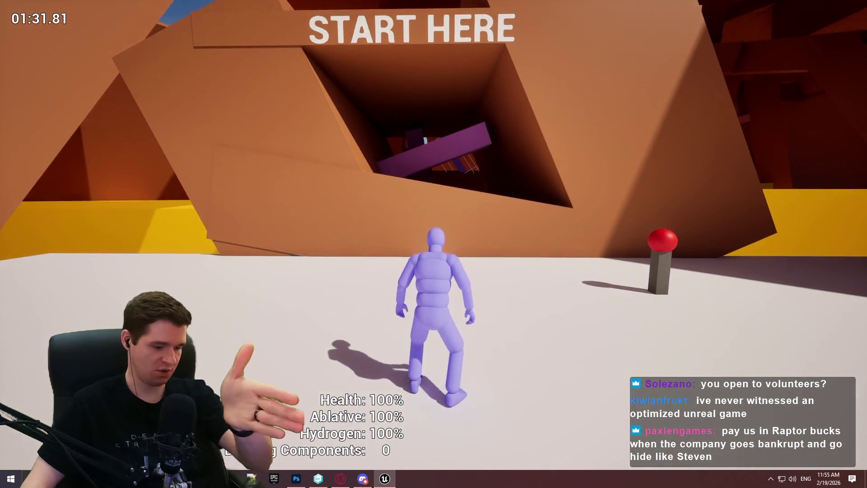
- Stop the playtest and fly the editor view down to the yellow floor, wall and spline
key(Escape)
scroll(494, 167, up, 2)
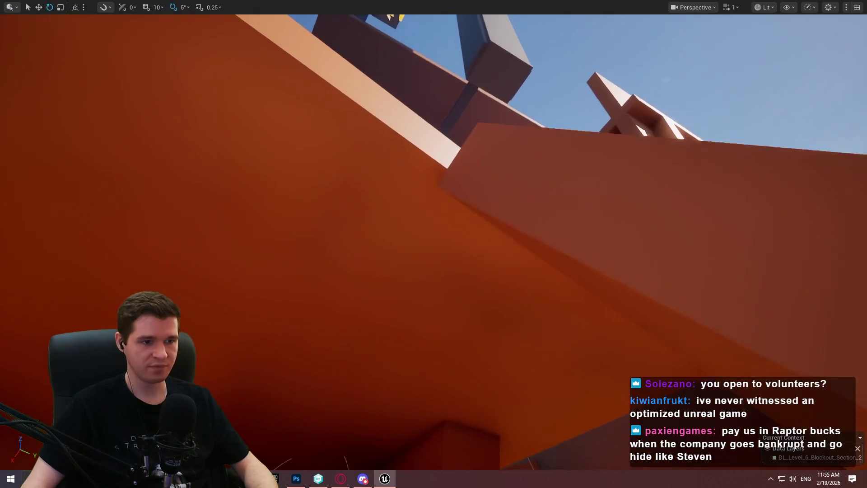
scroll(433, 244, up, 3)
scroll(433, 244, up, 4)
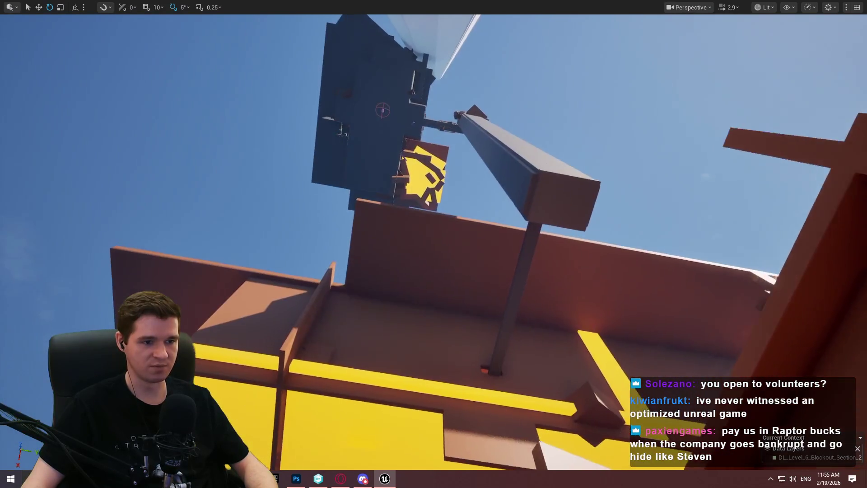
scroll(434, 244, up, 2)
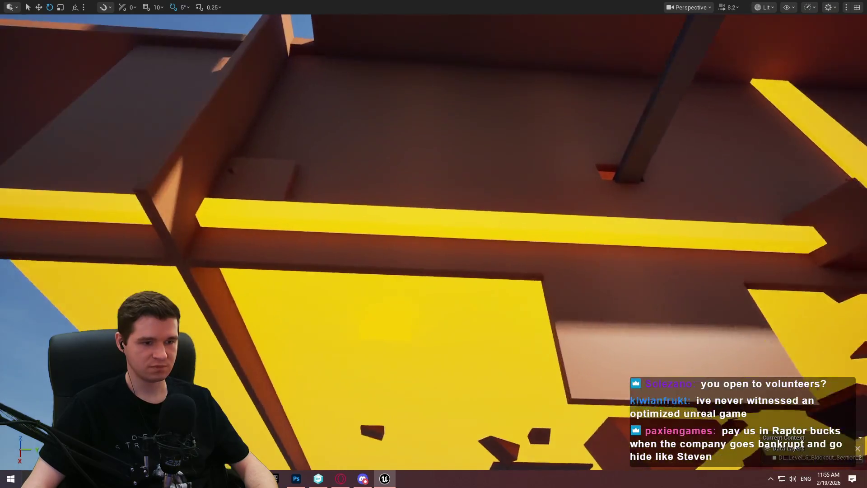
scroll(434, 244, down, 3)
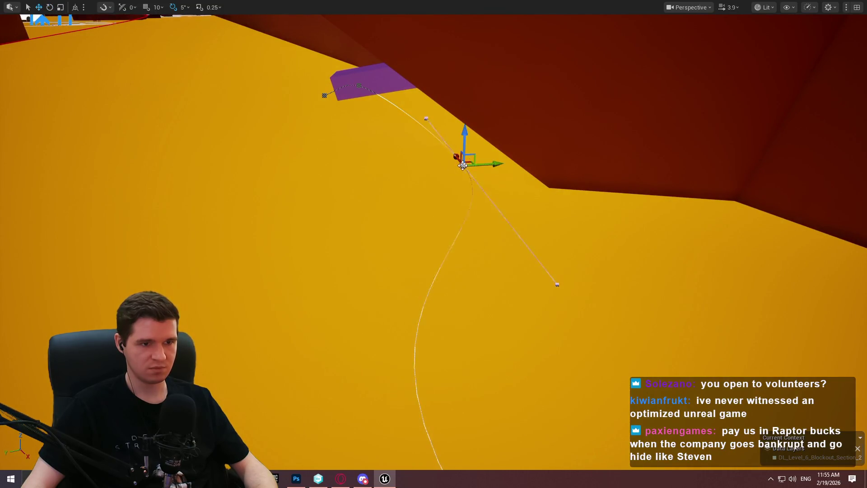
drag(454, 167, 467, 179)
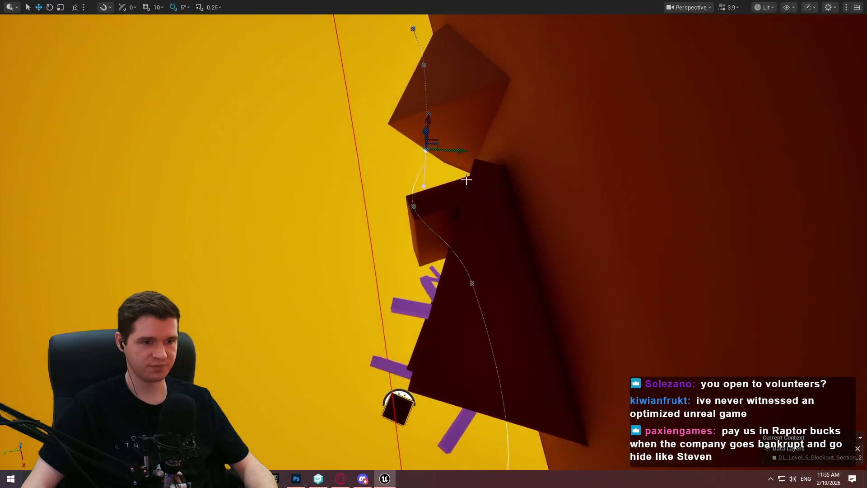
right_click(480, 189)
- Playtest the climb from this spot partway up the shaft, then end the session
click(544, 457)
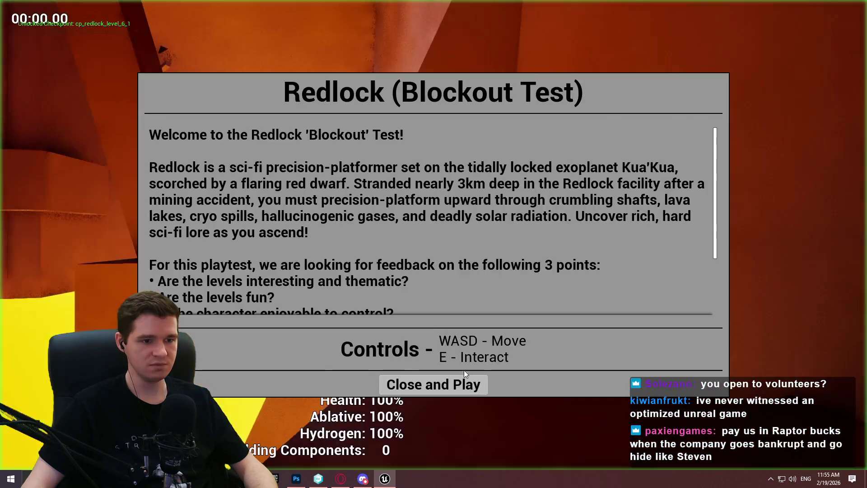
click(429, 385)
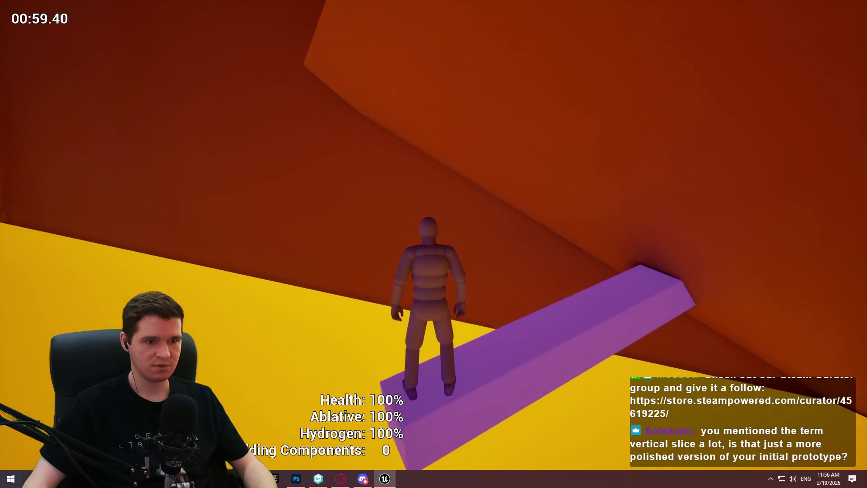
key(Escape)
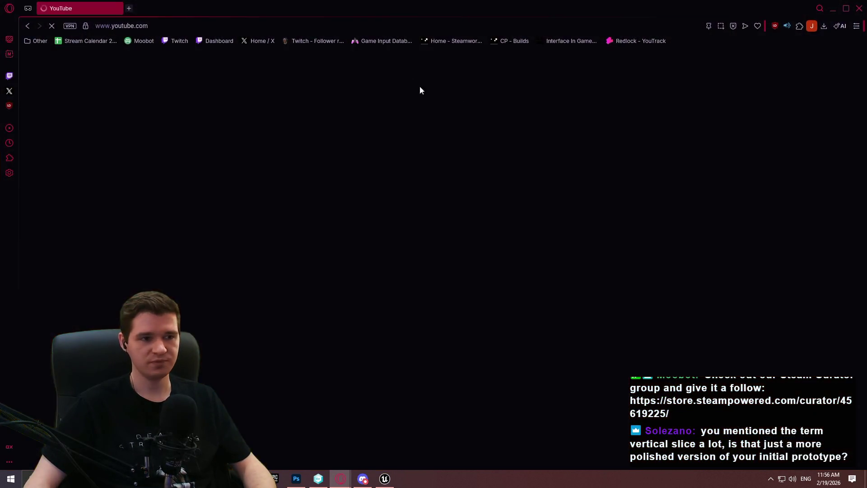
- Search YouTube for witcher 3 white orchard and browse the results
click(390, 64)
text(witche)
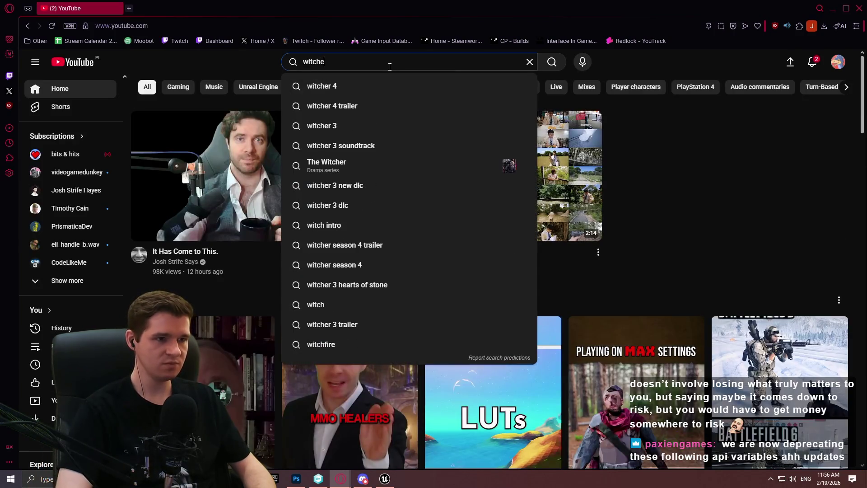
text(chard)
key(Return)
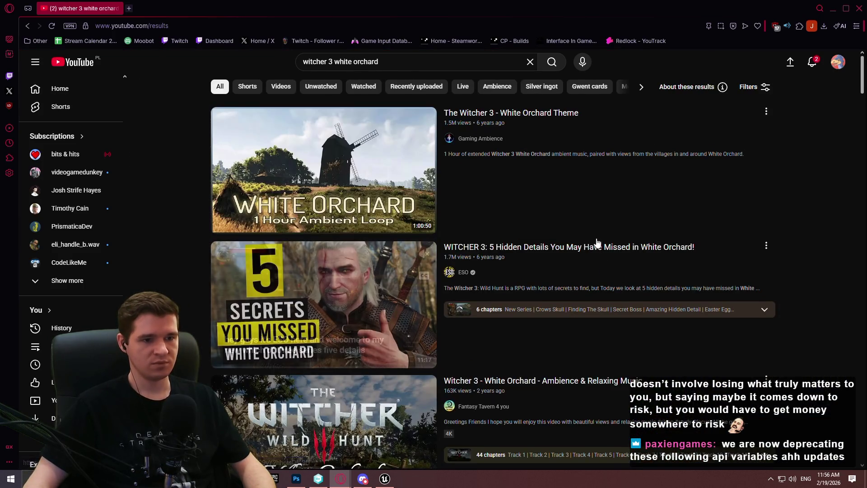
scroll(583, 194, down, 5)
scroll(436, 225, down, 7)
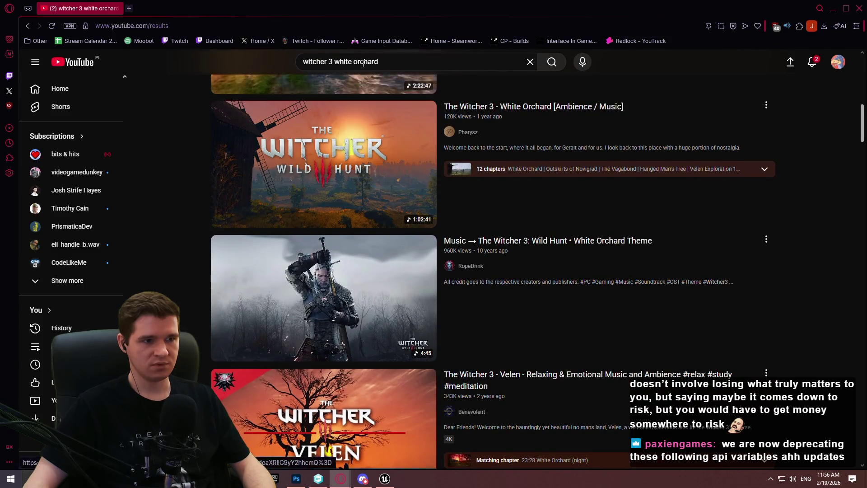
- Search 'witcher 3 e3 demo', play the E3 2014 demo in theater mode, open a new tab
drag(337, 63, 670, 42)
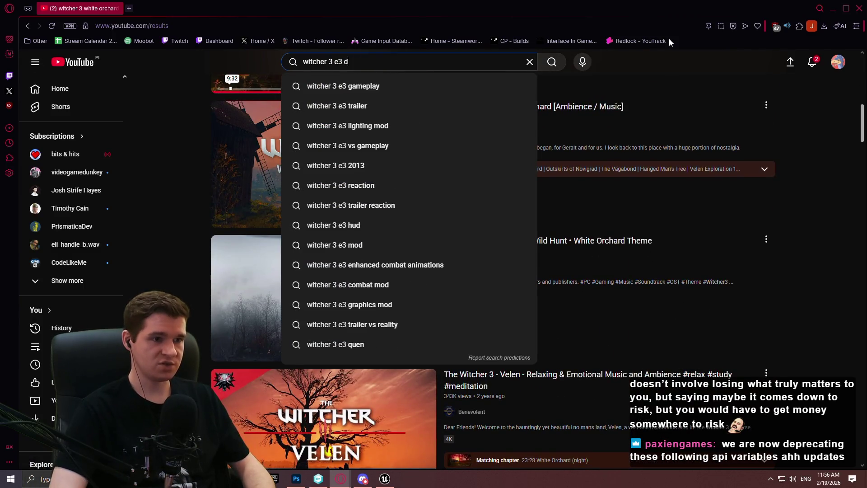
text(emo)
key(Return)
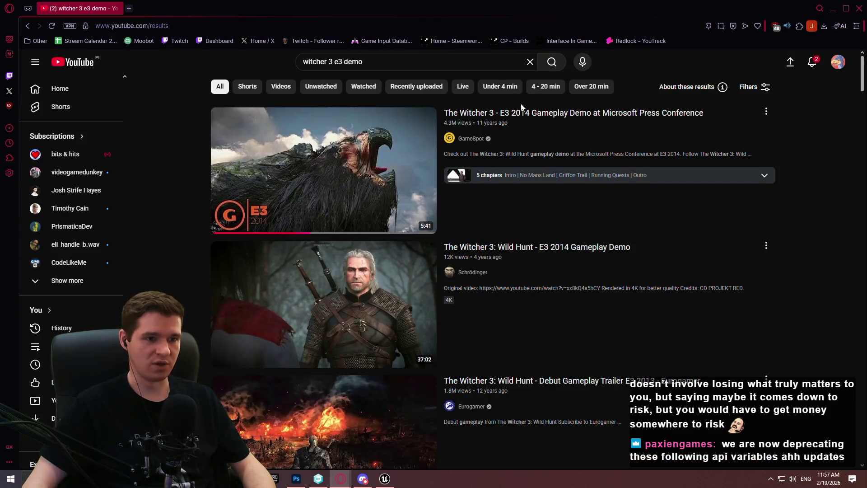
click(525, 113)
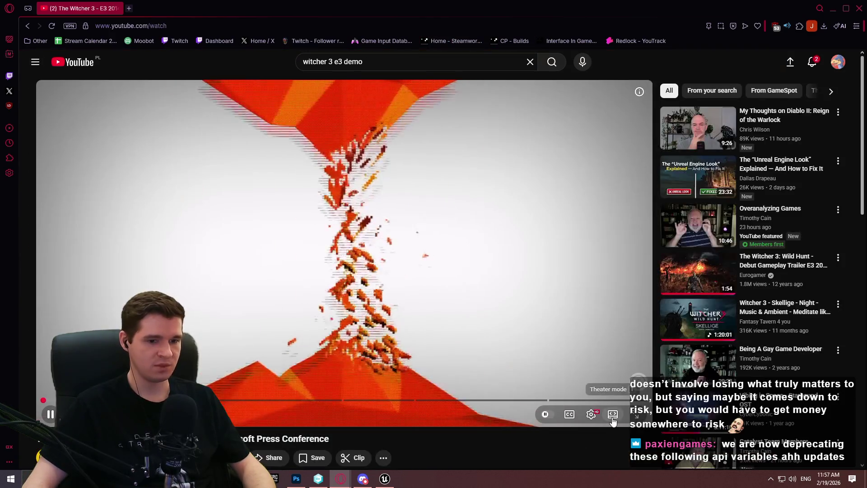
click(613, 416)
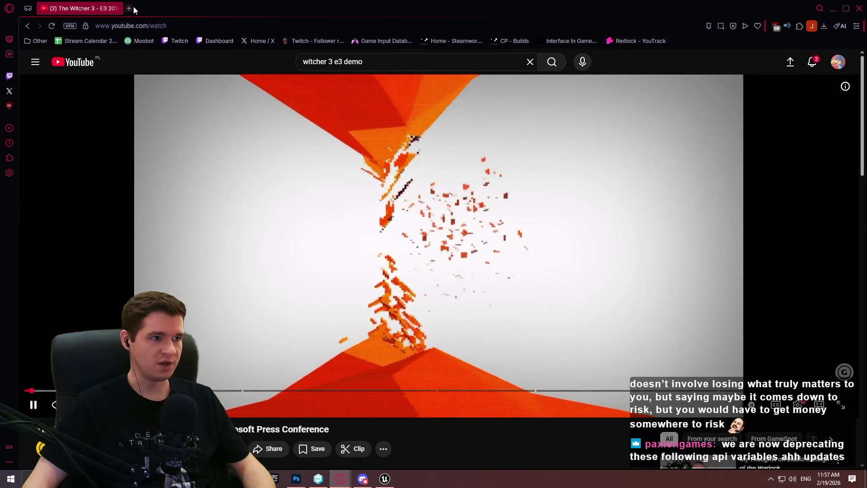
click(129, 9)
text(witcher 3 w)
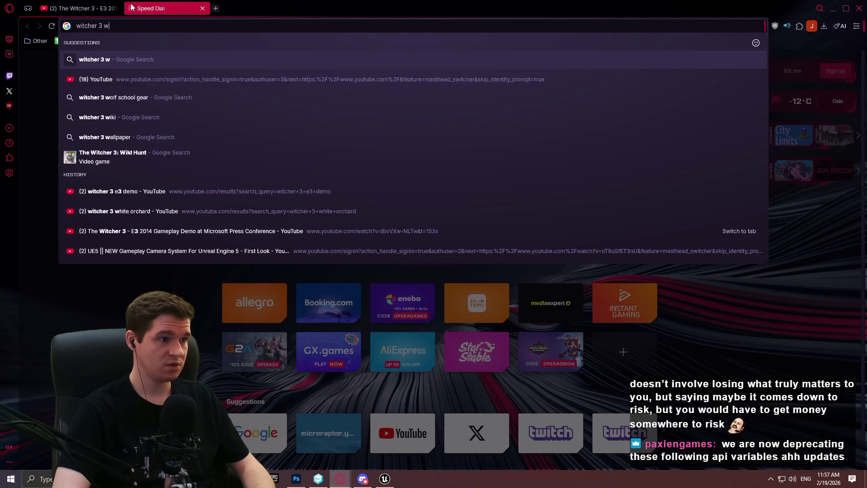
text(hite orchard)
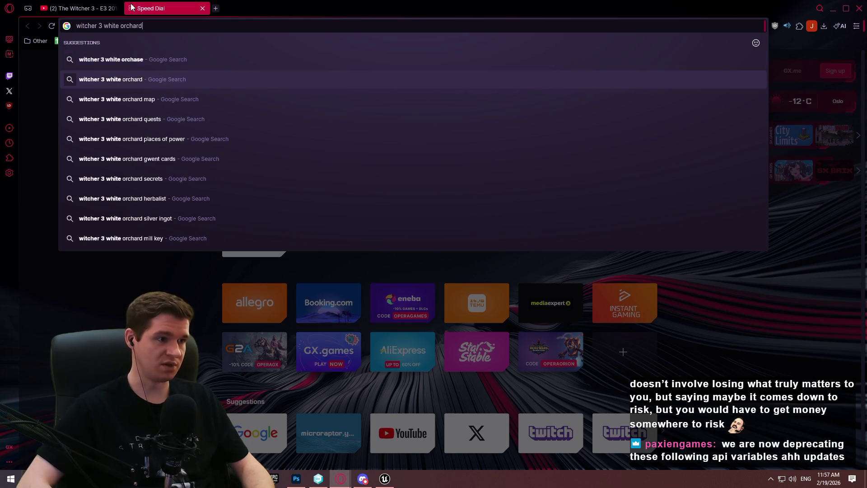
- Show Google Images for witcher 3 white orchard and detach the YouTube tab into its own window
key(Return)
click(193, 101)
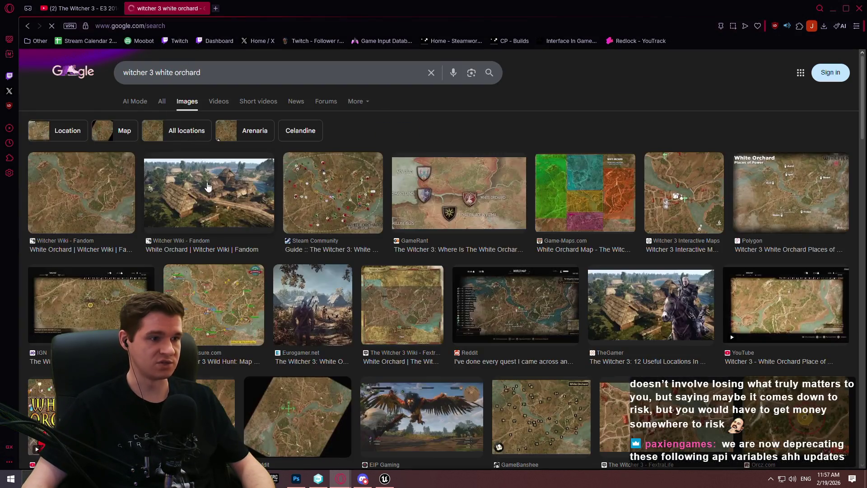
click(351, 187)
click(118, 9)
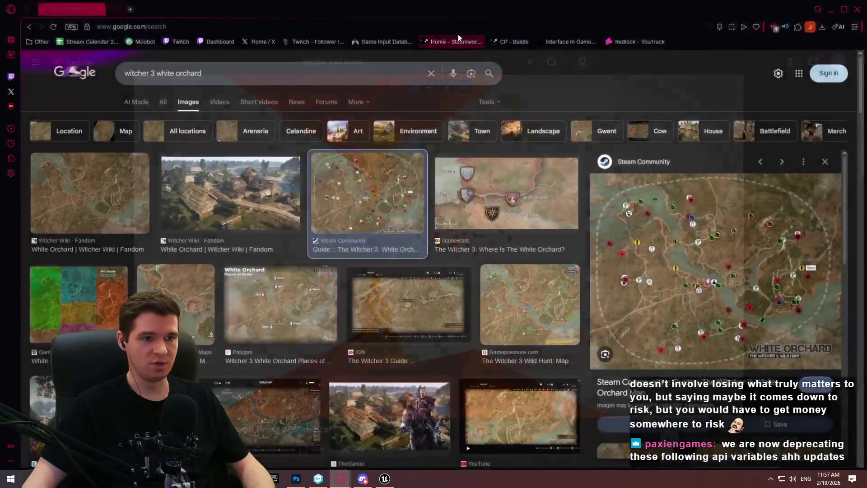
drag(453, 26, 538, 27)
- Open the Steam White Orchard map in a right-half window and skip the video to 1:42
right_click(670, 189)
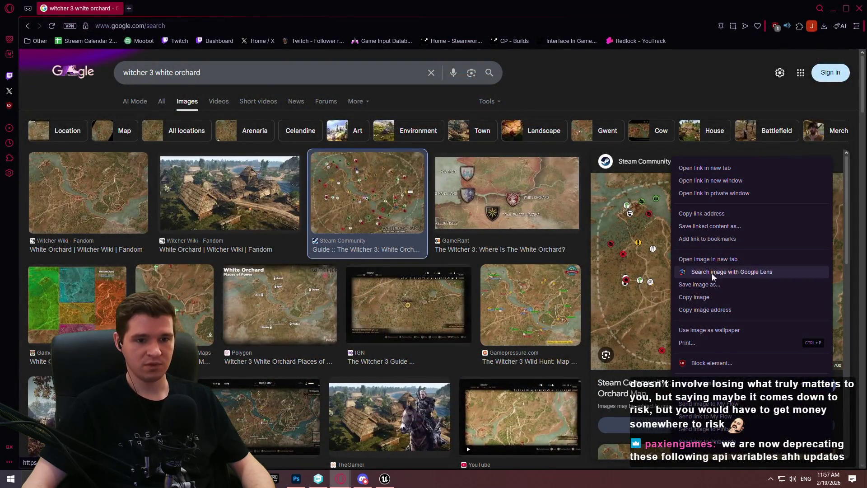
click(708, 259)
drag(180, 8, 866, 64)
click(79, 145)
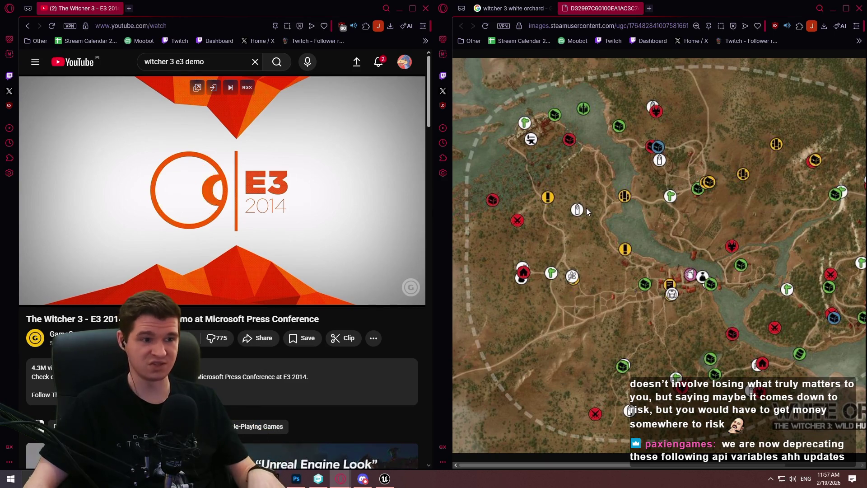
ctrl+scroll(592, 256, down, 1)
click(144, 280)
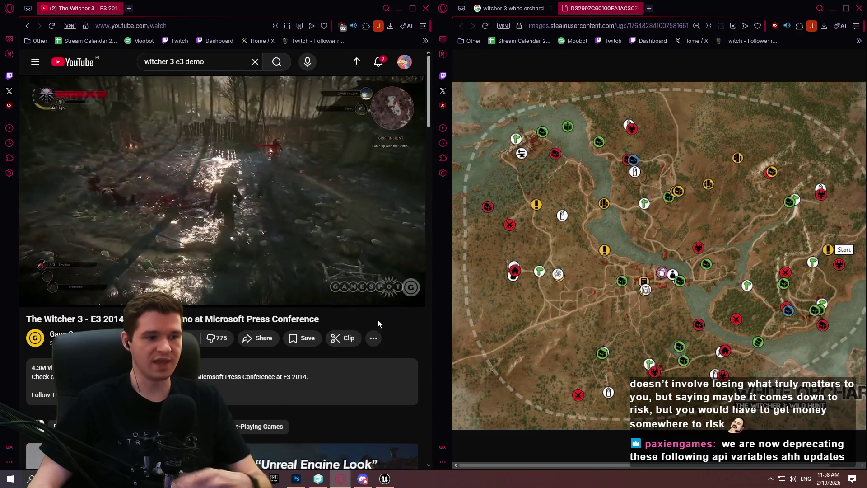
- Watch the E3 demo full screen, return to windowed view, then close that browser window
click(407, 294)
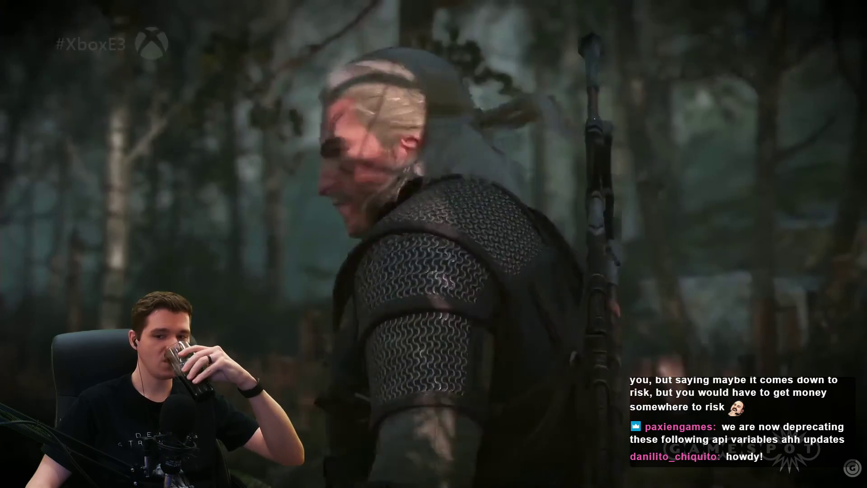
mouse_move(739, 428)
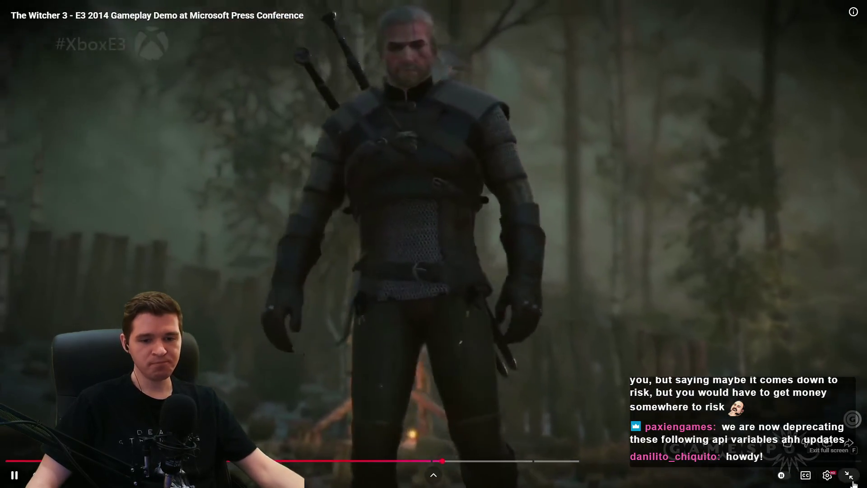
double_click(387, 51)
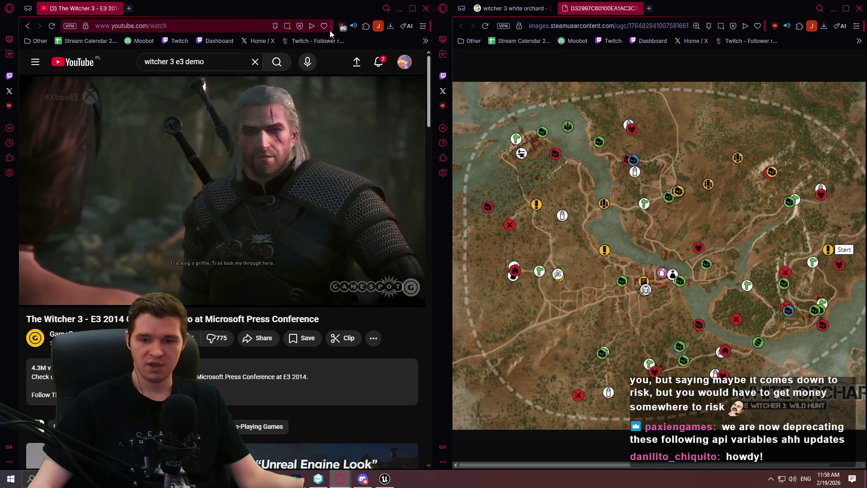
click(425, 8)
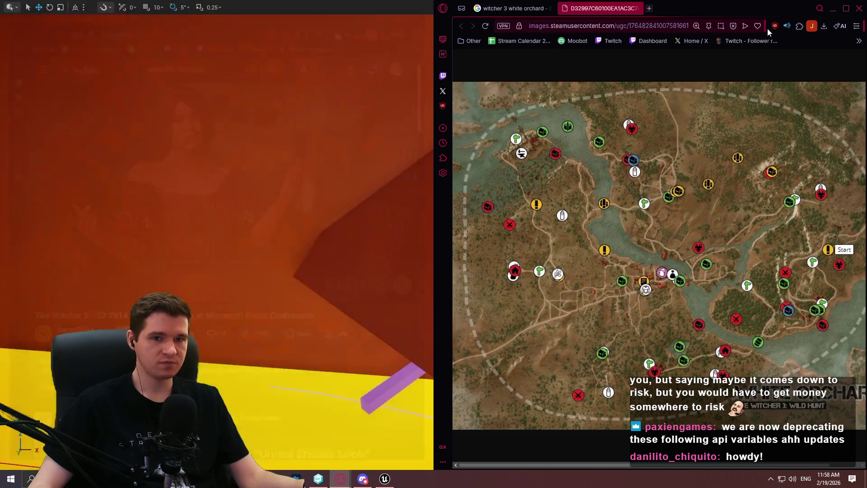
- Close the remaining White Orchard map browser window
click(859, 8)
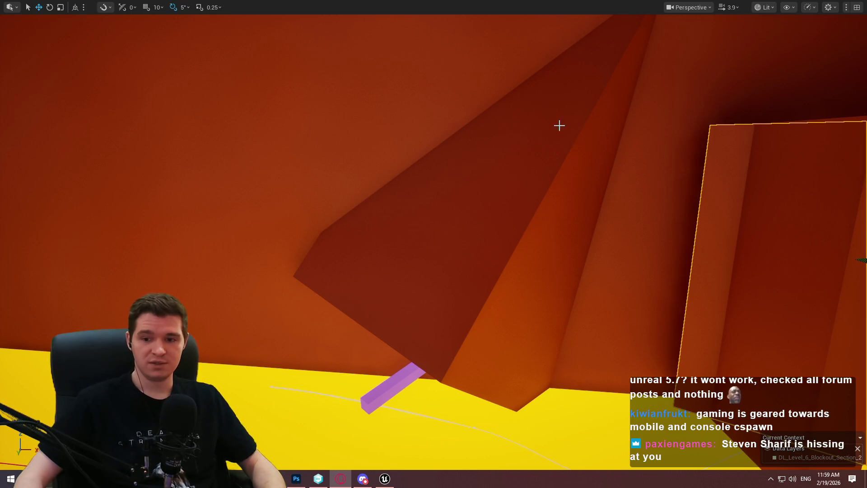
- Select the purple beam on the yellow floor and tilt it -10°
mouse_move(434, 244)
mouse_down()
mouse_move(407, 253)
mouse_move(452, 226)
mouse_move(497, 242)
mouse_move(645, 238)
mouse_up()
click(601, 298)
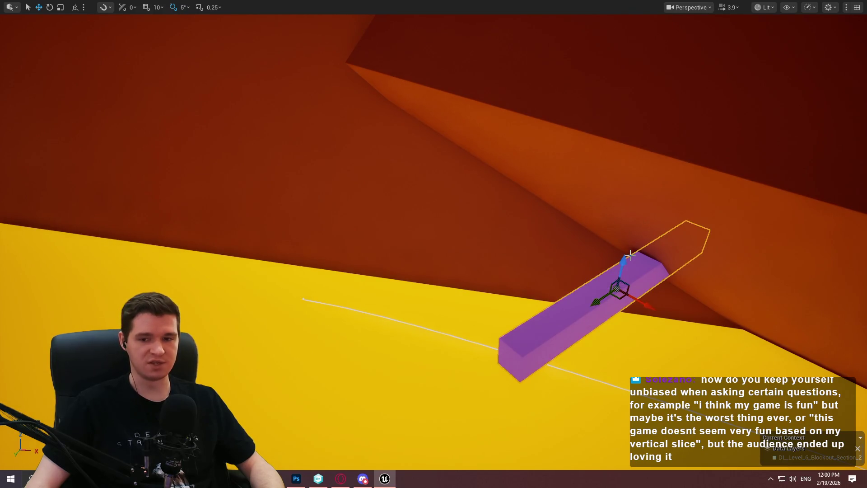
key(e)
drag(626, 263, 664, 149)
- Duplicate the tilted beam upward and place the copy on the orange wall above the original
key(w)
drag(639, 190, 556, 206)
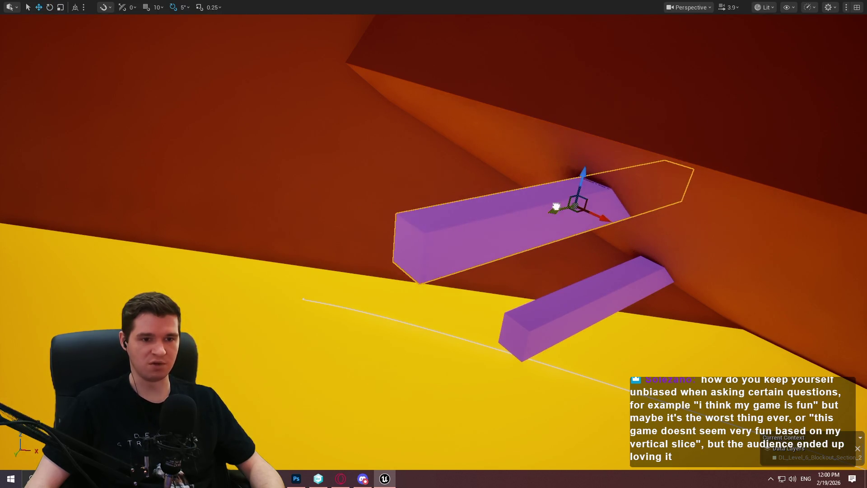
drag(583, 176, 596, 23)
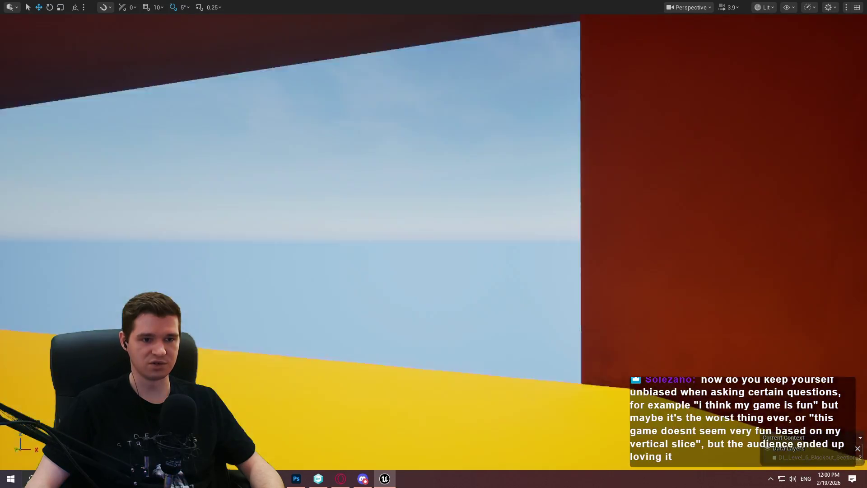
scroll(433, 244, down, 3)
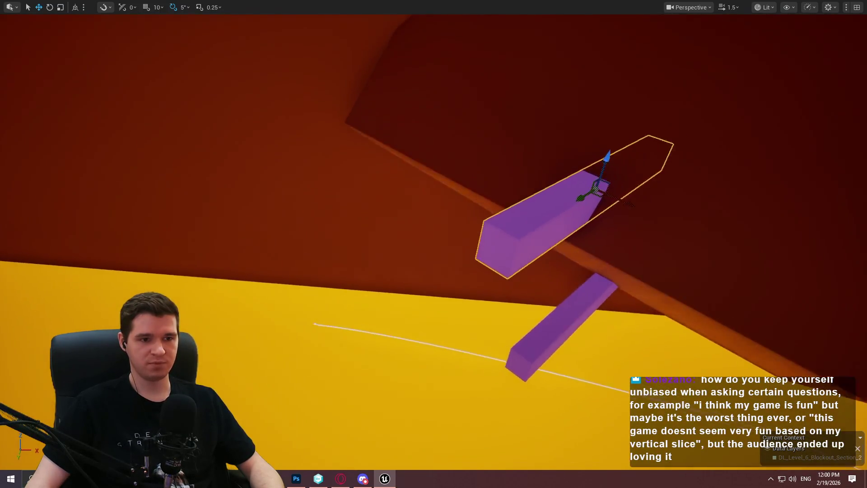
key(e)
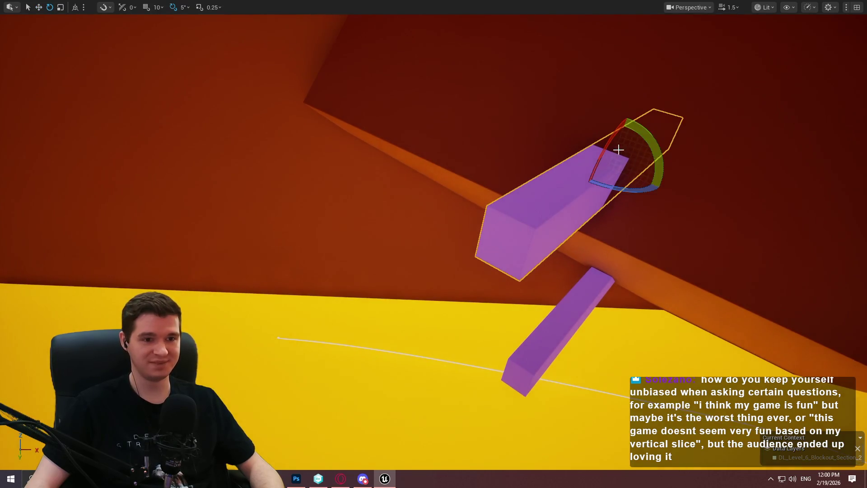
key(w)
mouse_move(614, 163)
mouse_down()
mouse_move(596, 226)
mouse_move(378, 178)
mouse_move(391, 166)
mouse_up()
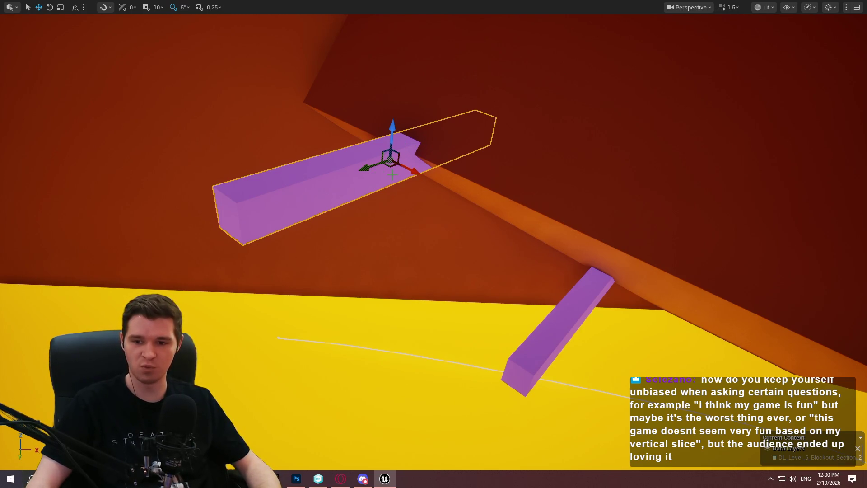
drag(344, 181, 345, 174)
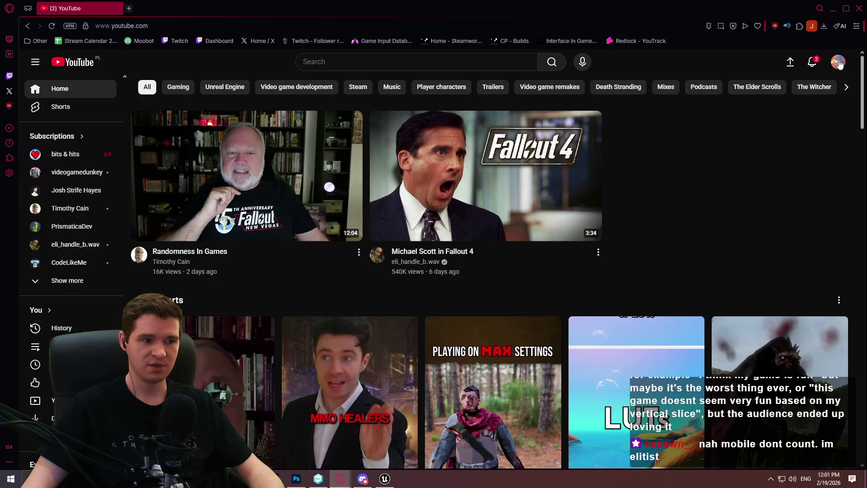
- Dismiss YouTube's account menu and close the browser window to return to Unreal Engine
click(839, 62)
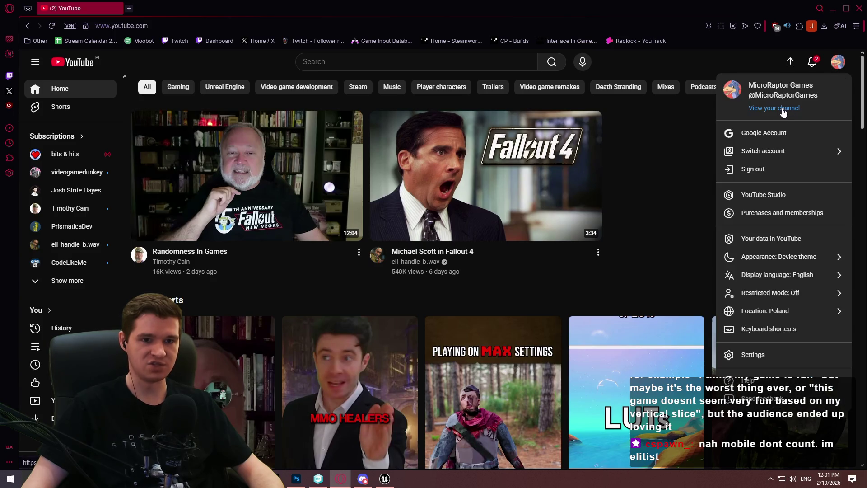
click(697, 63)
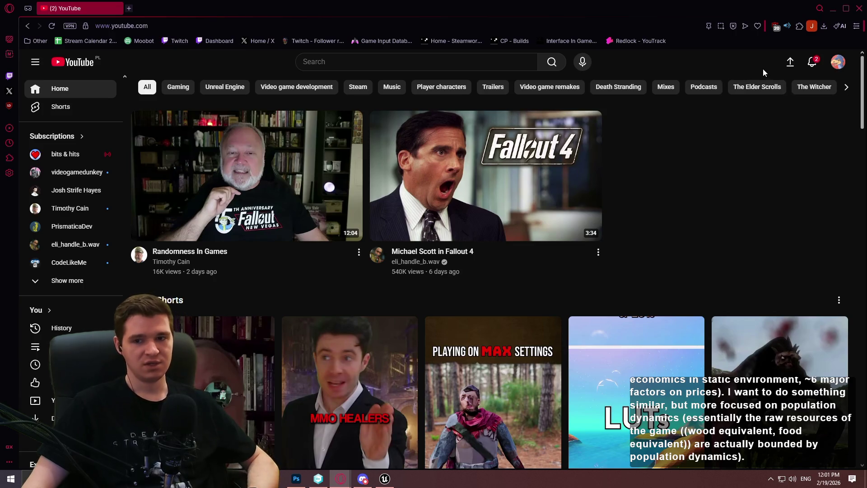
click(858, 13)
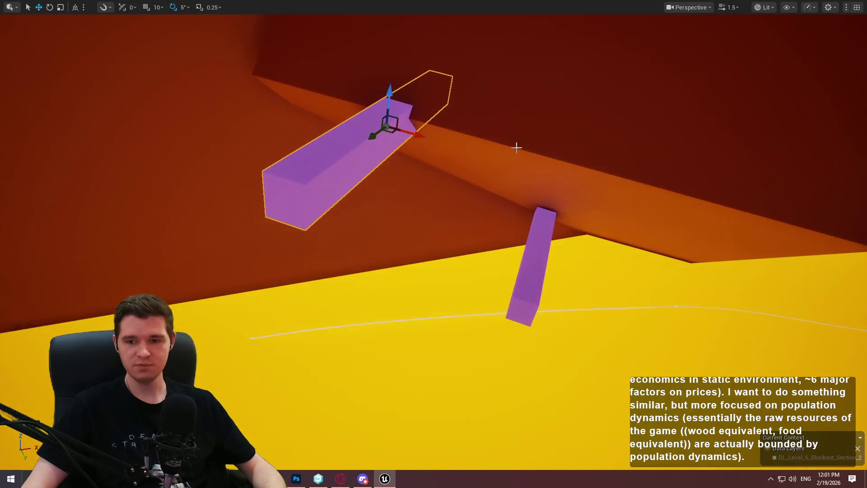
- Fly the camera with WASD up toward the upper purple beam
scroll(516, 147, down, 3)
key(w)
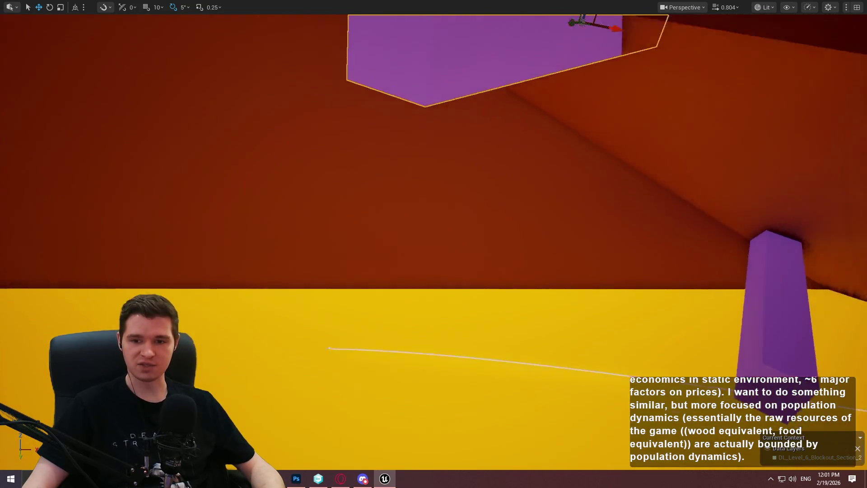
key(w)
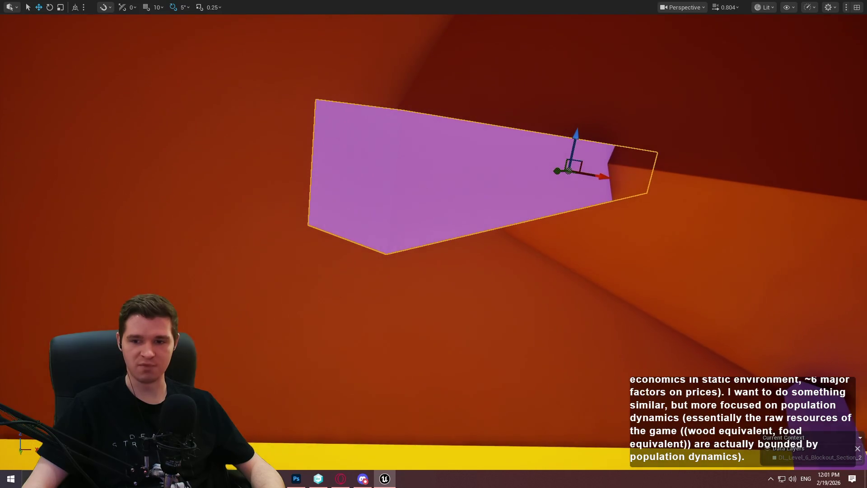
key(a)
key(w)
key(a)
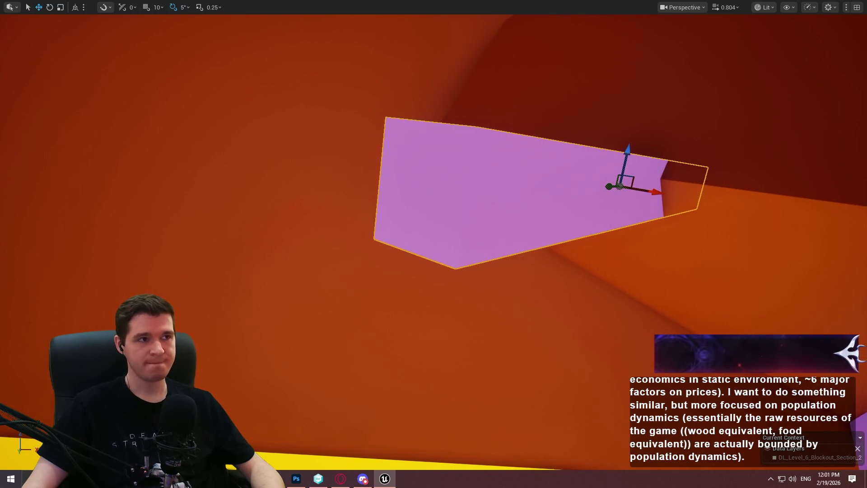
key(a)
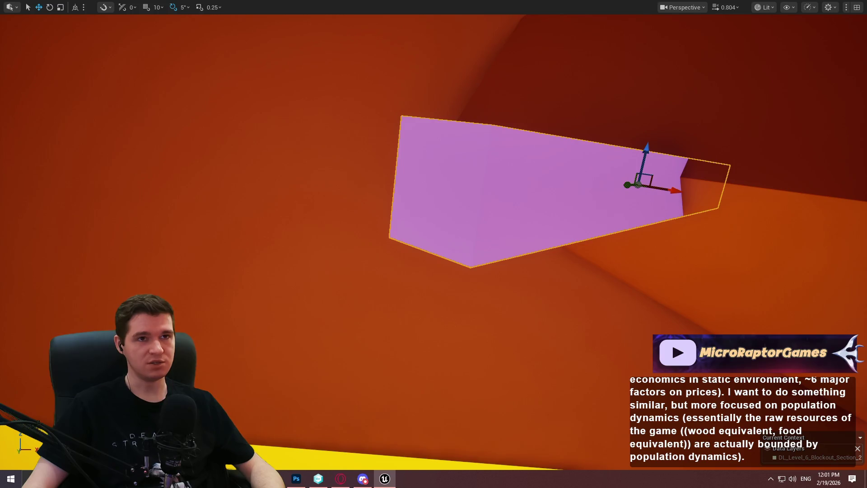
key(a)
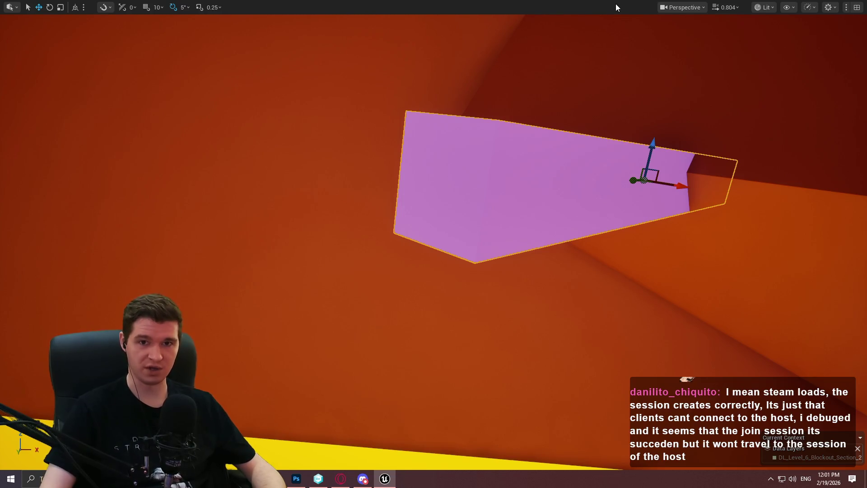
- Drag the upper beam down along Z and rotate it -35° into a steeper slant
drag(559, 95, 596, 68)
scroll(566, 120, down, 3)
mouse_move(544, 120)
mouse_down()
mouse_move(519, 149)
mouse_move(504, 204)
mouse_move(544, 201)
mouse_up()
key(e)
mouse_move(525, 158)
mouse_down()
mouse_move(558, 149)
mouse_move(470, 107)
mouse_move(440, 75)
mouse_move(449, 92)
mouse_move(476, 86)
mouse_move(473, 73)
mouse_move(474, 104)
mouse_move(501, 121)
mouse_move(528, 104)
mouse_move(539, 323)
mouse_up()
- Run a Play From Here playtest from the lower purple beam, then stop it
right_click(539, 346)
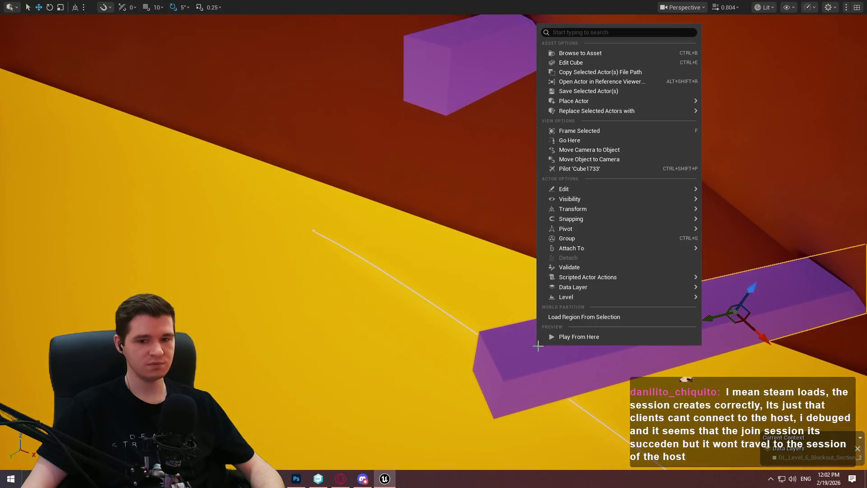
click(587, 335)
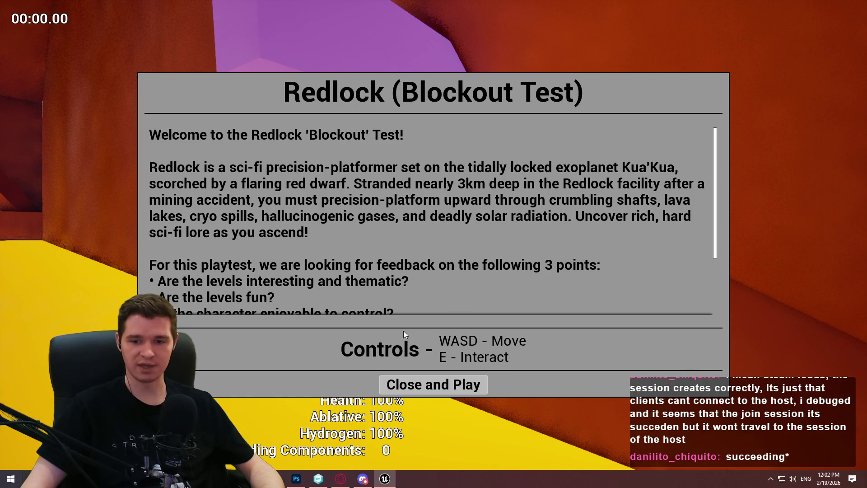
click(426, 375)
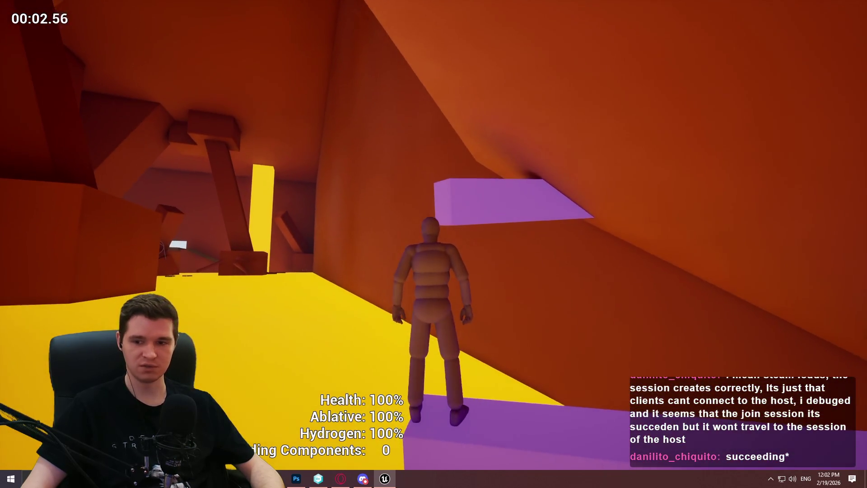
key(Escape)
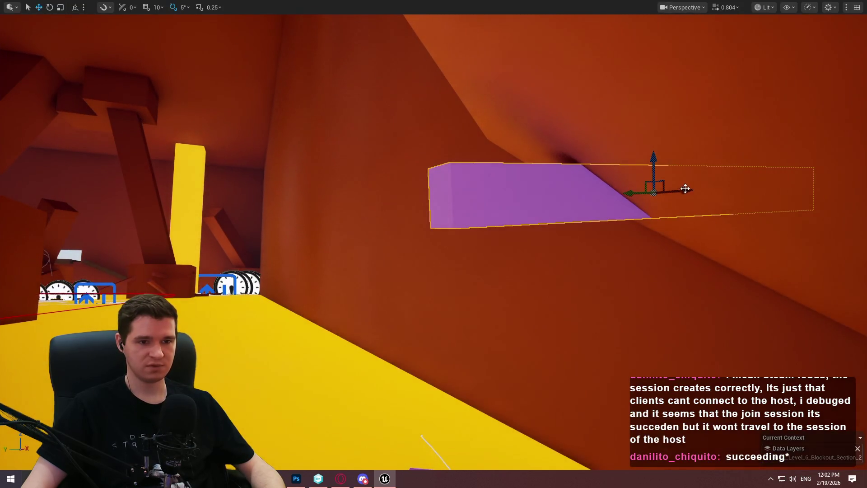
- Slide the upper beam sideways along X, then playtest the jump again from the lower beam
drag(630, 192, 593, 195)
drag(477, 174, 477, 175)
right_click(444, 316)
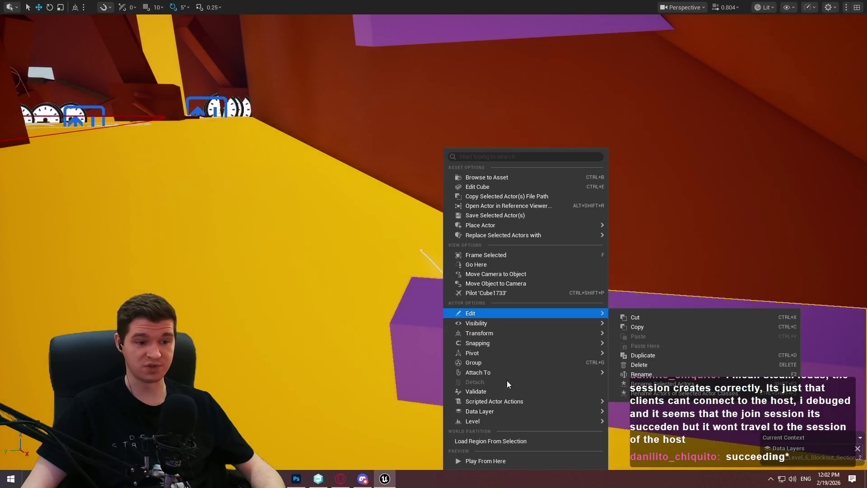
click(518, 463)
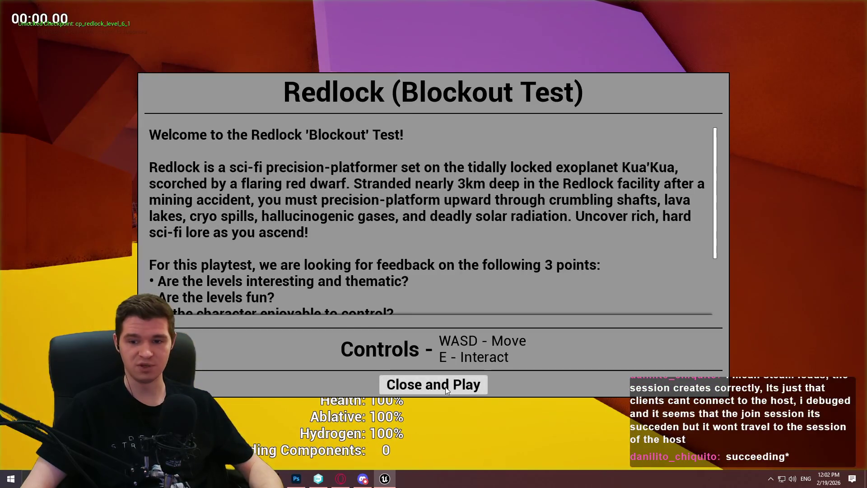
click(434, 385)
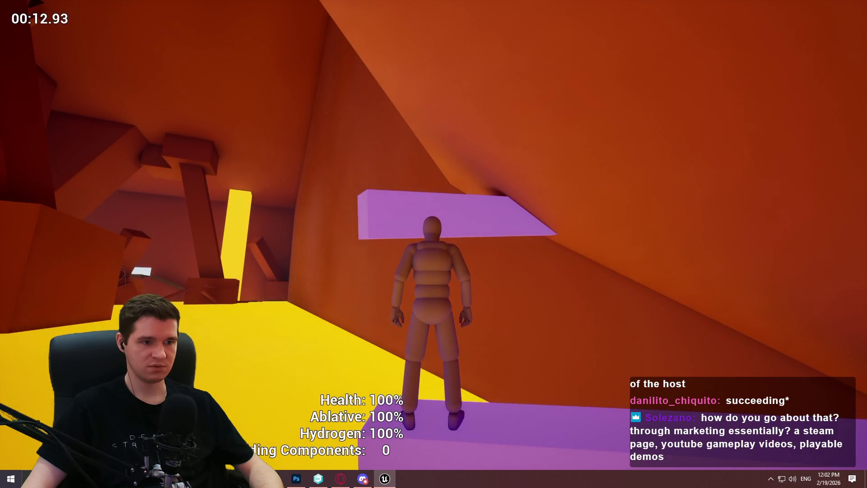
key(space)
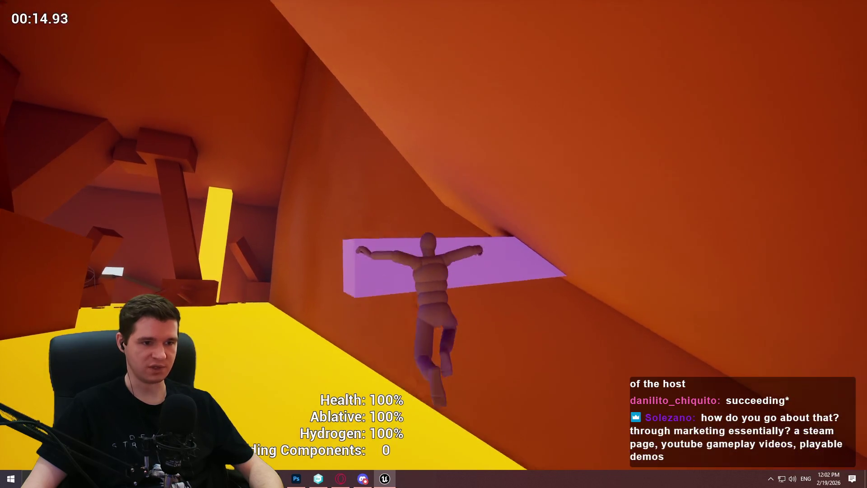
key(Escape)
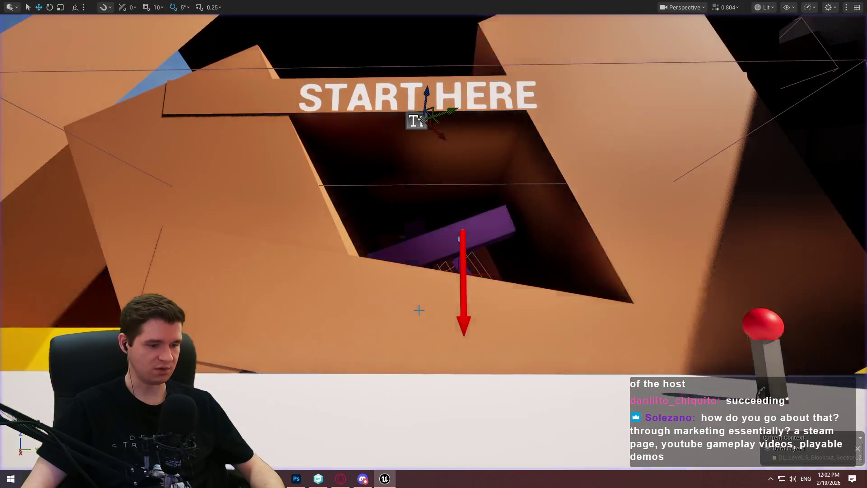
- Focus on the purple beam, zoom in, and start a Play From Here playtest from it
key(f)
scroll(434, 244, up, 5)
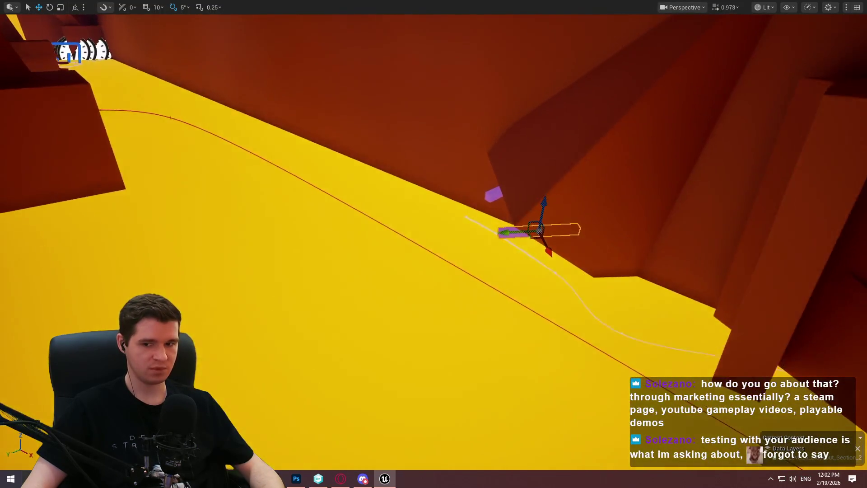
scroll(434, 244, up, 2)
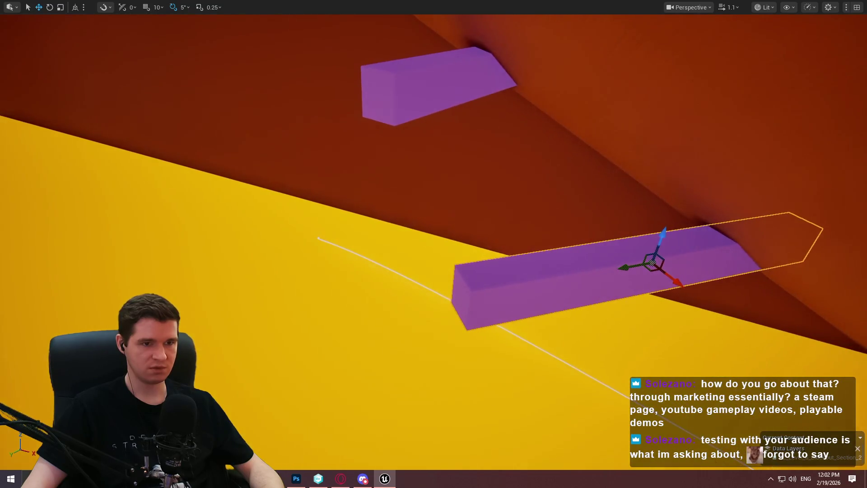
right_click(533, 151)
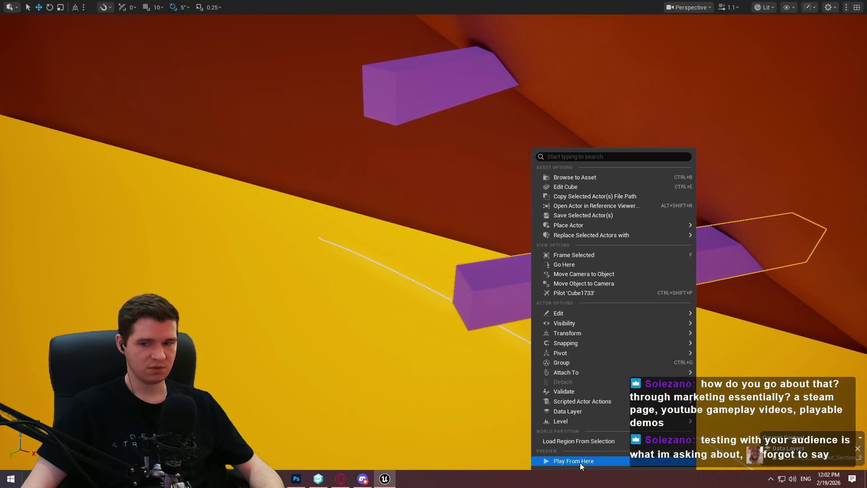
click(580, 463)
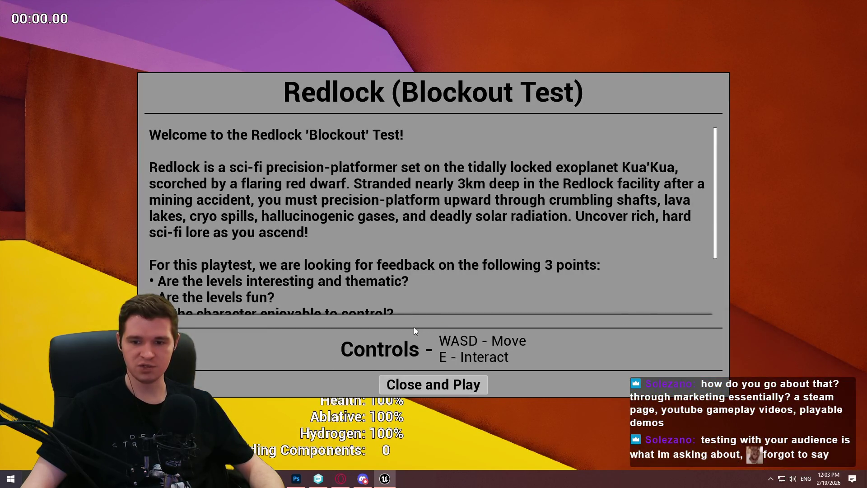
click(443, 388)
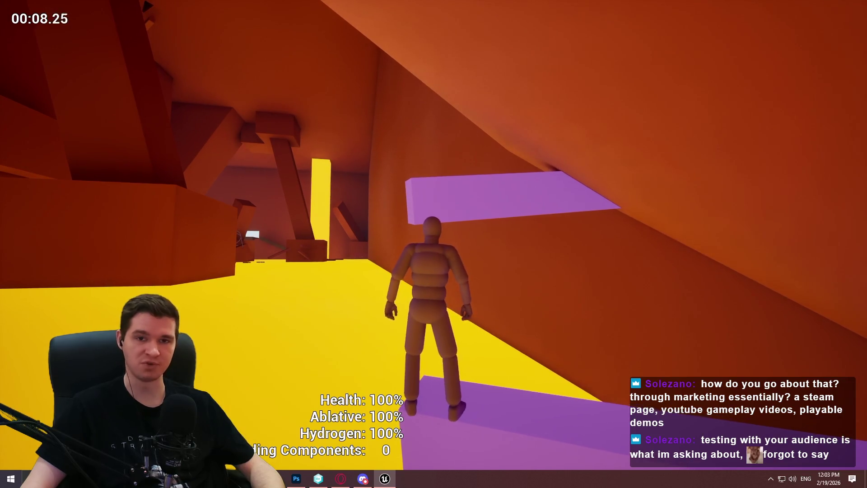
- Walk and jump the character along the purple beams toward the wall, then stop playing
key(space)
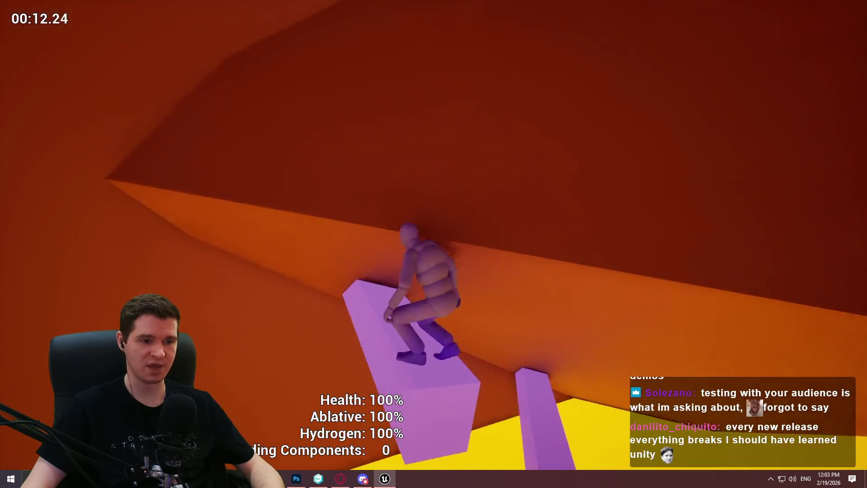
key(w)
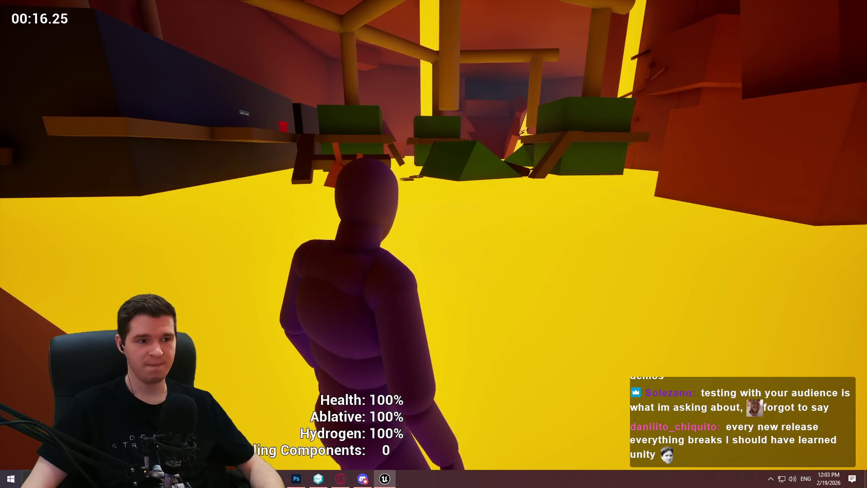
key(w)
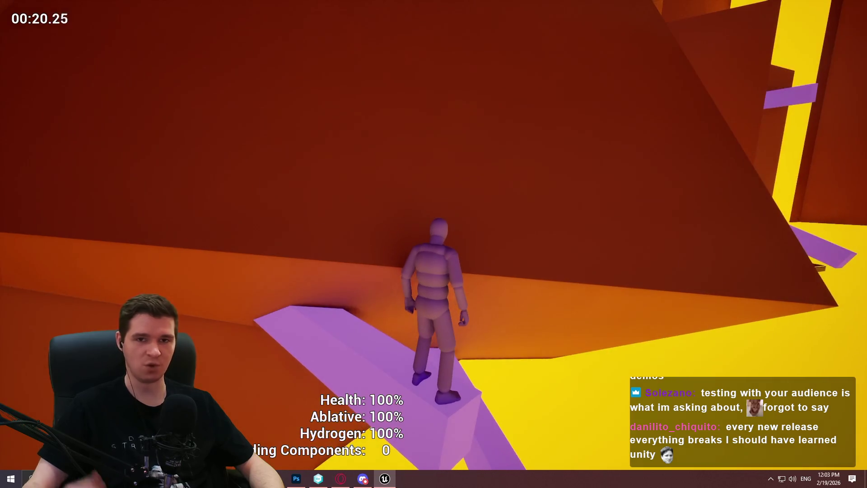
key(w)
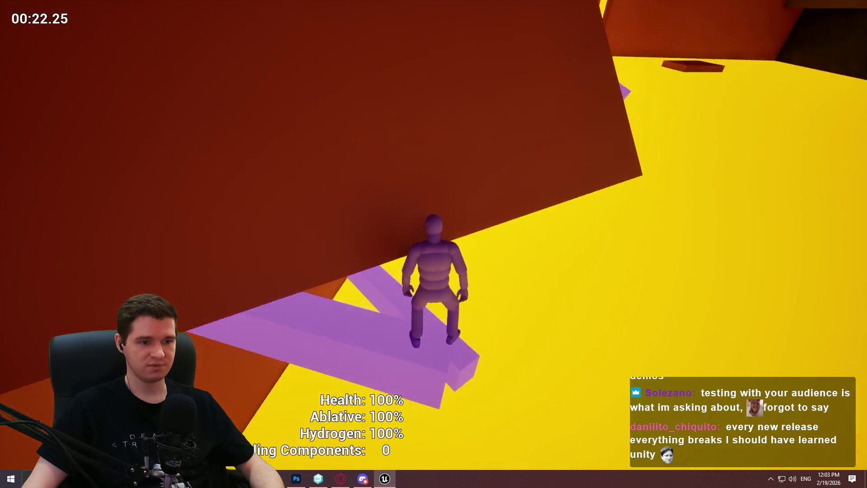
key(w)
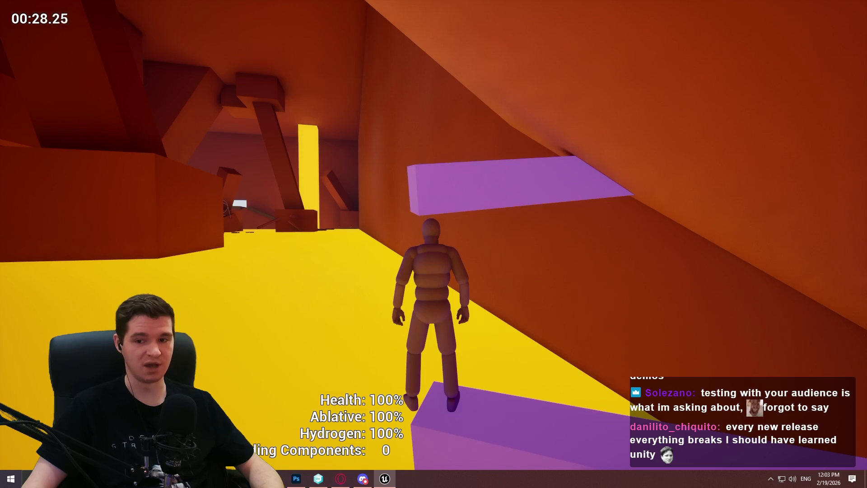
key(space)
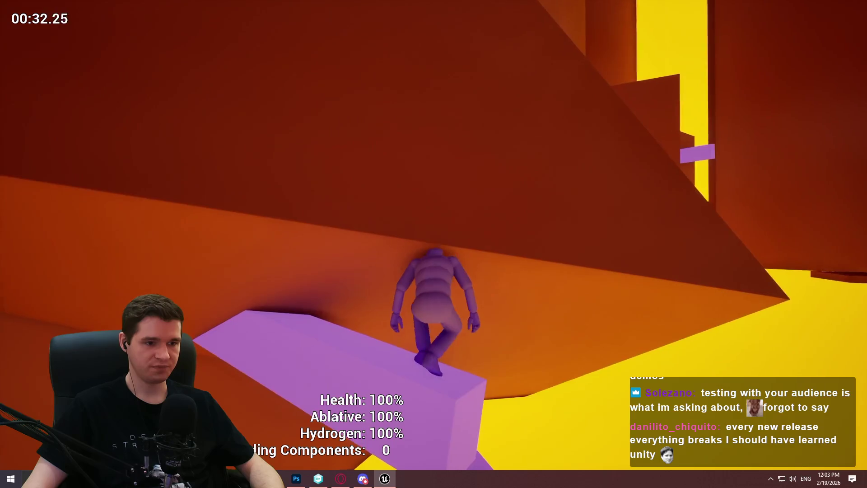
key(space)
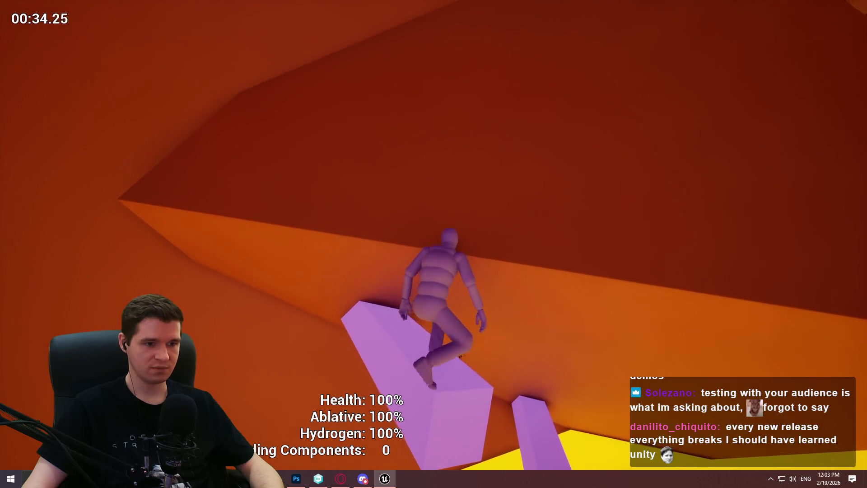
key(Escape)
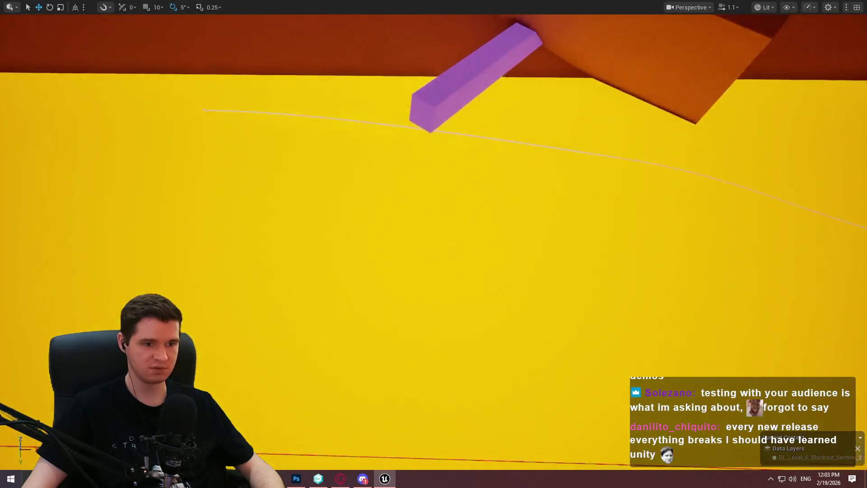
- Slide the purple beam left along its length, then select the tall orange slab beside it
key(e)
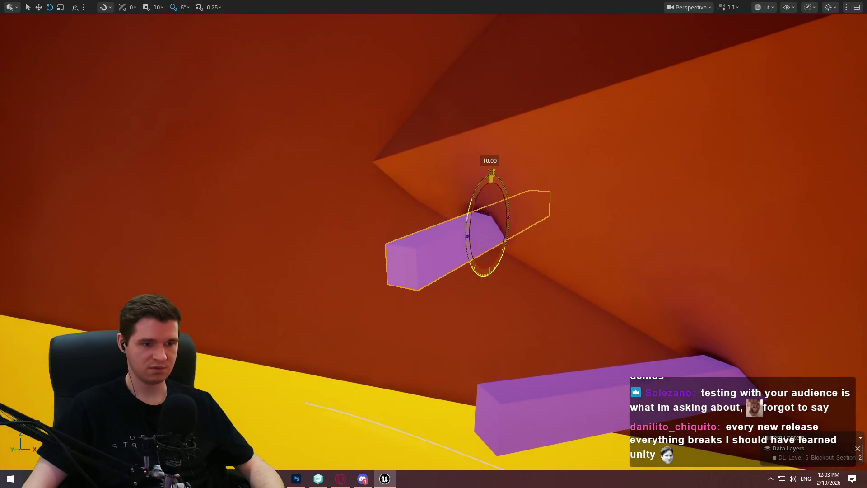
drag(516, 206, 622, 198)
mouse_move(743, 144)
mouse_down()
mouse_move(678, 163)
mouse_move(651, 190)
mouse_up()
drag(705, 153, 768, 142)
click(730, 145)
mouse_move(631, 228)
mouse_down()
mouse_move(217, 236)
mouse_move(272, 239)
mouse_up()
- Turn the orange slab about 35°, rescale it and shift it sideways along X
key(e)
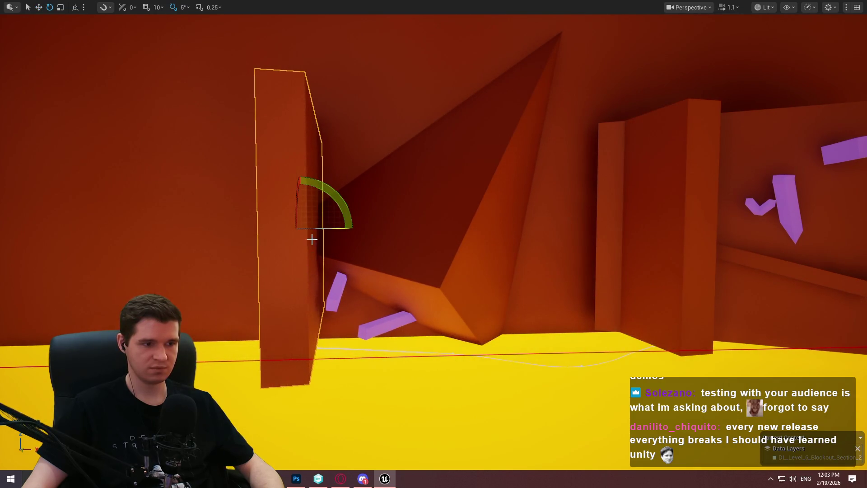
mouse_move(346, 206)
mouse_down()
mouse_move(244, 233)
mouse_move(368, 213)
mouse_move(351, 218)
mouse_move(370, 228)
mouse_move(371, 283)
mouse_up()
key(r)
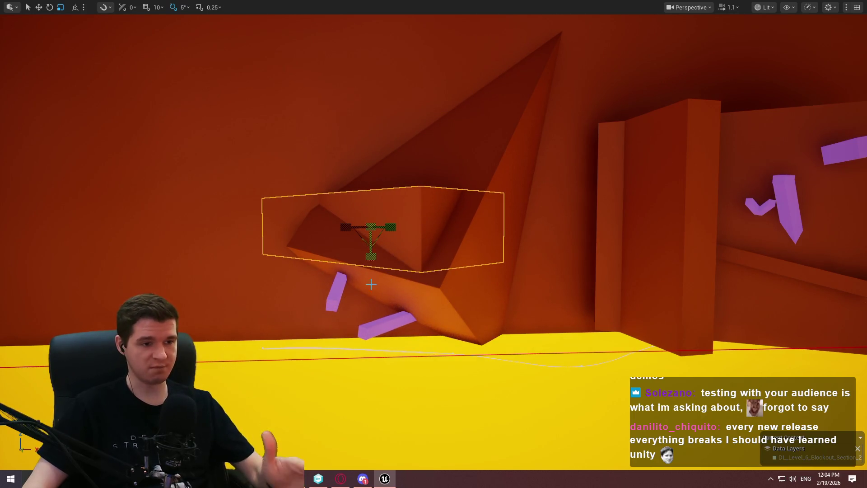
mouse_move(398, 203)
mouse_down()
mouse_move(368, 289)
mouse_move(421, 216)
mouse_up()
scroll(421, 215, up, 5)
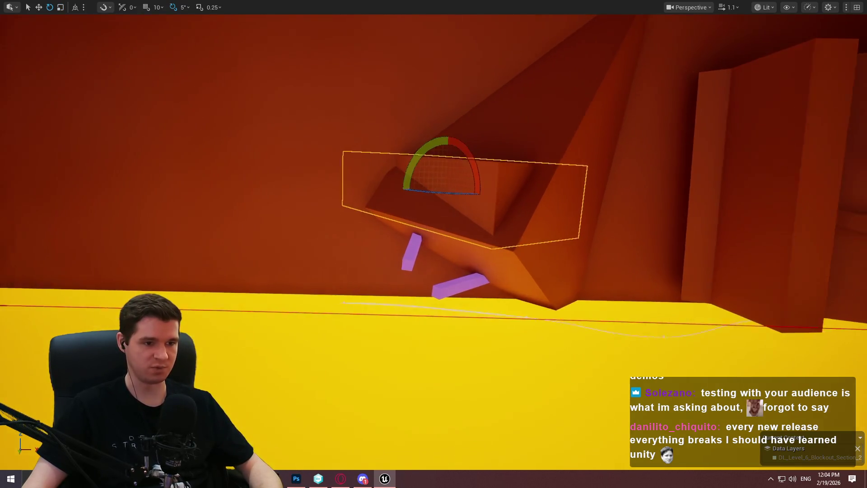
key(w)
mouse_move(548, 217)
mouse_down()
mouse_move(603, 224)
mouse_move(564, 212)
mouse_move(588, 225)
mouse_move(543, 199)
mouse_move(597, 263)
mouse_move(608, 202)
mouse_up()
- Rotate the slab 15° about vertical, shrink it and nudge it up over the purple beams
key(e)
drag(490, 159, 464, 137)
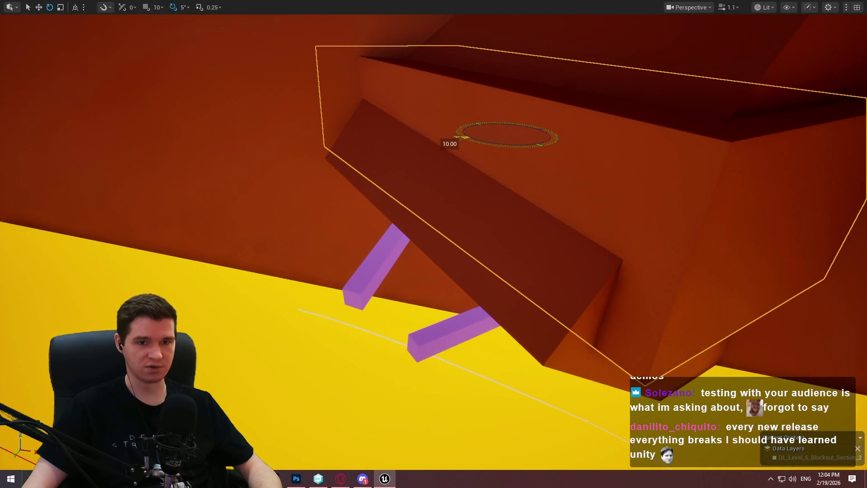
mouse_move(529, 140)
mouse_down()
mouse_move(418, 134)
mouse_move(434, 122)
mouse_up()
mouse_move(463, 165)
mouse_down()
mouse_move(458, 154)
mouse_move(460, 186)
mouse_up()
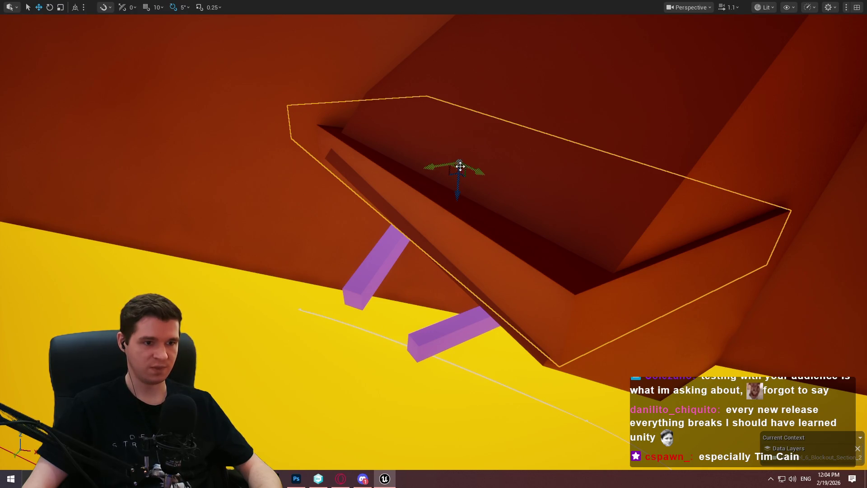
mouse_move(459, 167)
mouse_down()
mouse_move(449, 158)
mouse_move(453, 164)
mouse_move(461, 149)
mouse_up()
key(e)
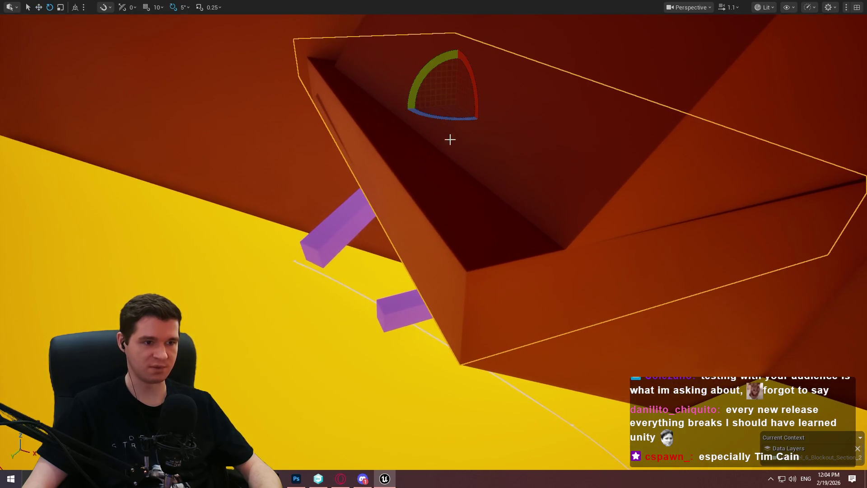
mouse_move(438, 114)
mouse_down()
mouse_move(400, 115)
mouse_move(441, 115)
mouse_move(445, 104)
mouse_move(452, 112)
mouse_up()
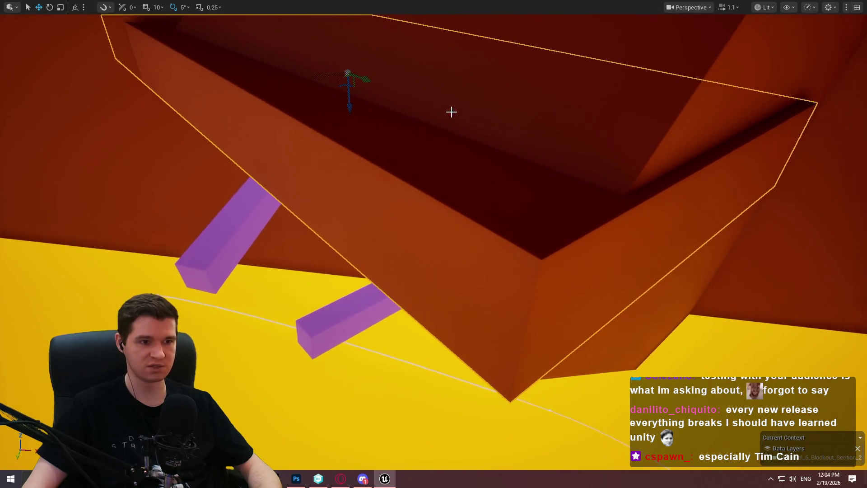
drag(332, 75, 365, 75)
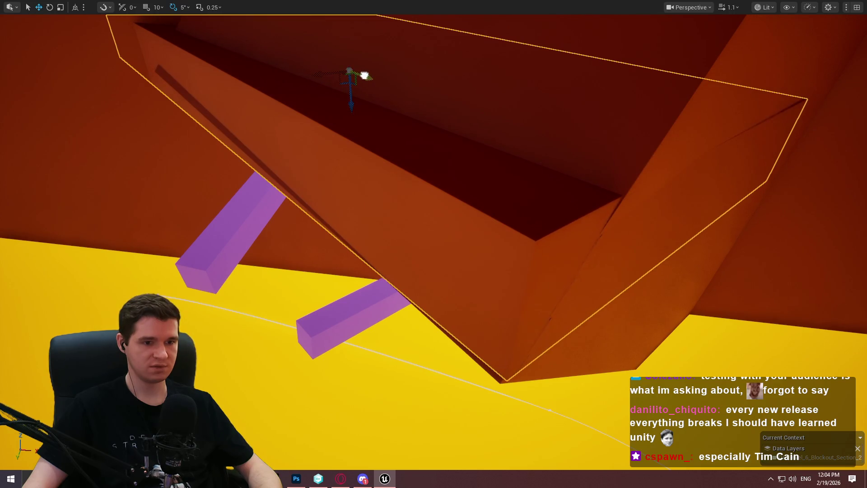
mouse_move(398, 82)
mouse_down()
mouse_move(470, 117)
mouse_move(455, 107)
mouse_move(448, 122)
mouse_move(443, 115)
mouse_move(442, 66)
mouse_up()
drag(333, 155, 332, 164)
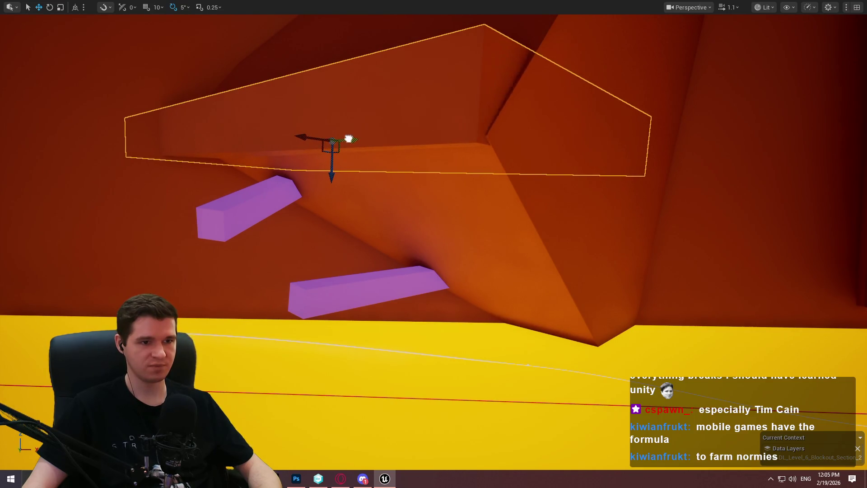
mouse_move(356, 135)
mouse_down()
mouse_move(348, 142)
mouse_move(349, 131)
mouse_move(352, 151)
mouse_move(348, 135)
mouse_move(339, 170)
mouse_move(347, 161)
mouse_move(339, 161)
mouse_move(406, 150)
mouse_up()
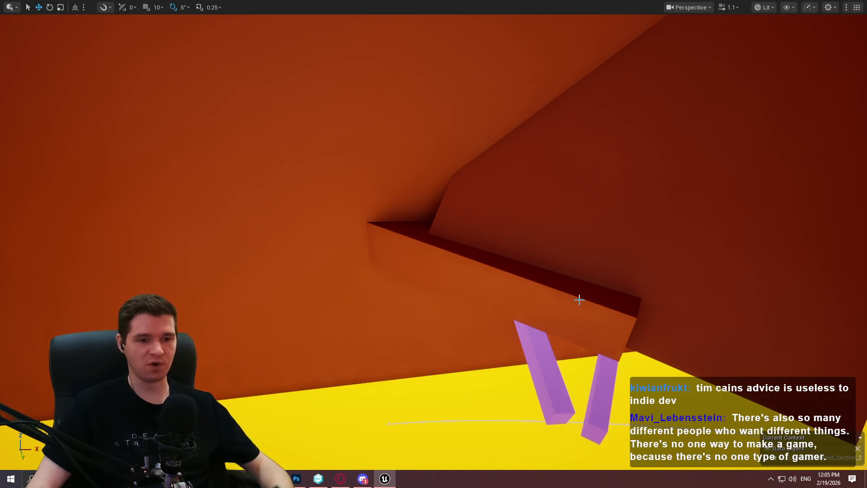
drag(582, 304, 582, 304)
drag(574, 206, 574, 205)
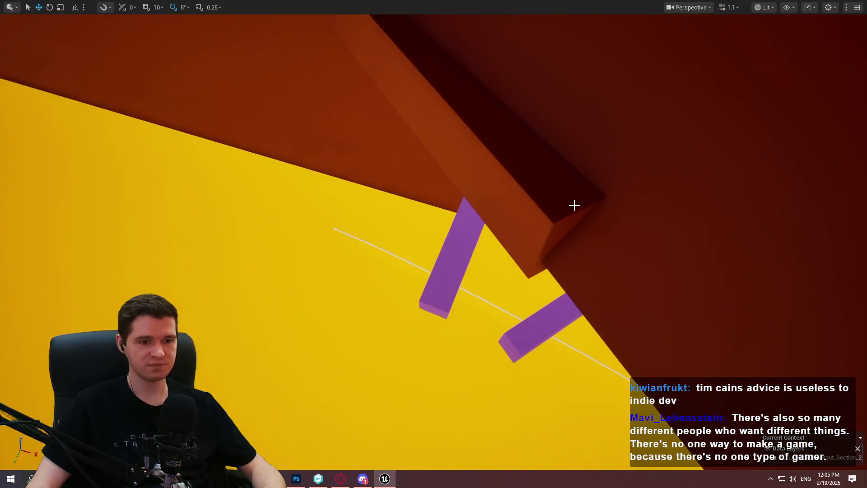
drag(539, 91, 535, 105)
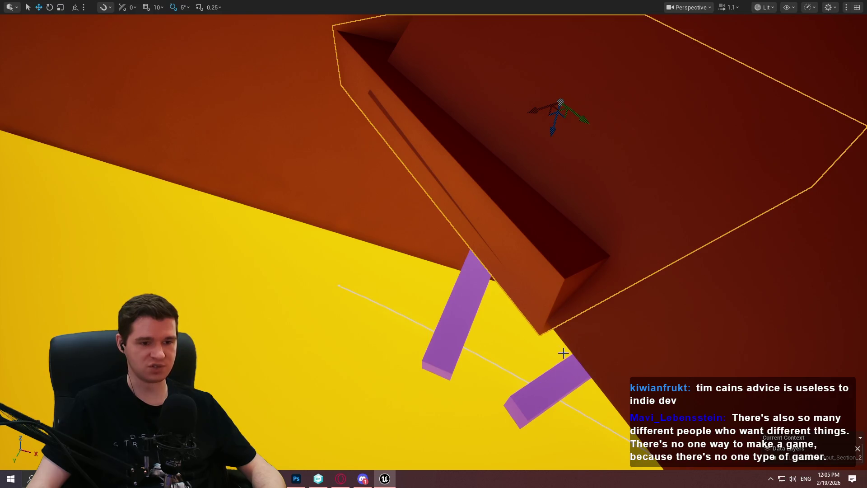
drag(563, 353, 542, 365)
right_click(537, 339)
click(537, 339)
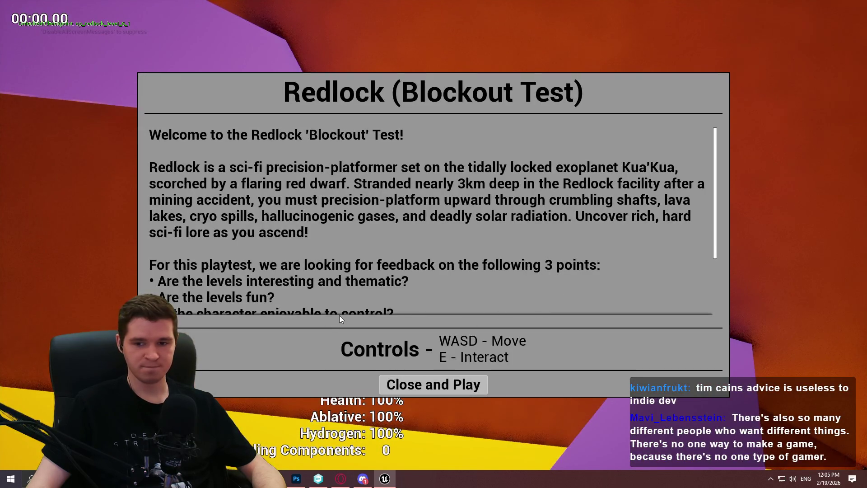
- Close the Redlock welcome dialog, playtest on the orange ledge, then stop the session
click(425, 393)
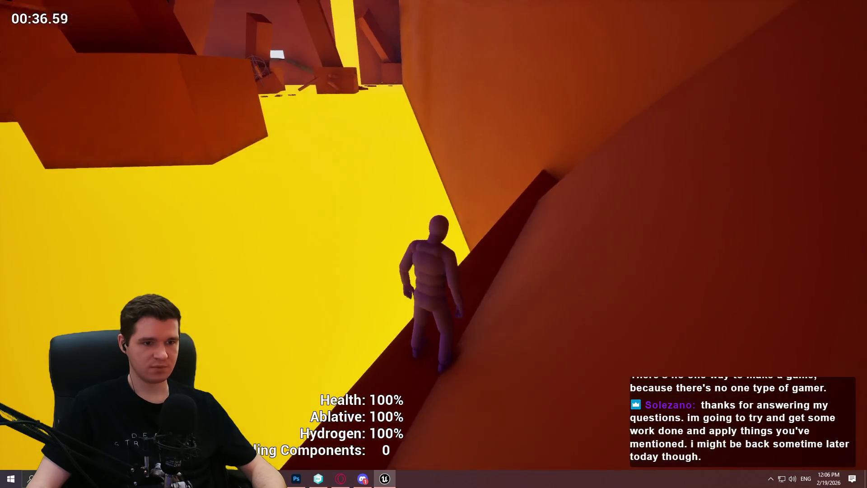
key(Escape)
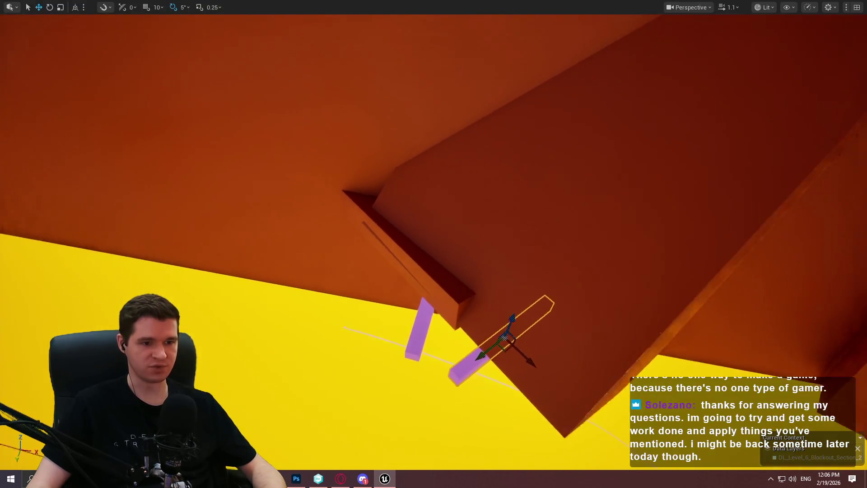
- Rotate the purple plank under the orange slab -30° then 20°, and lower it into a sloping ramp
drag(501, 222, 560, 148)
drag(610, 102, 610, 101)
drag(571, 128, 359, 140)
key(w)
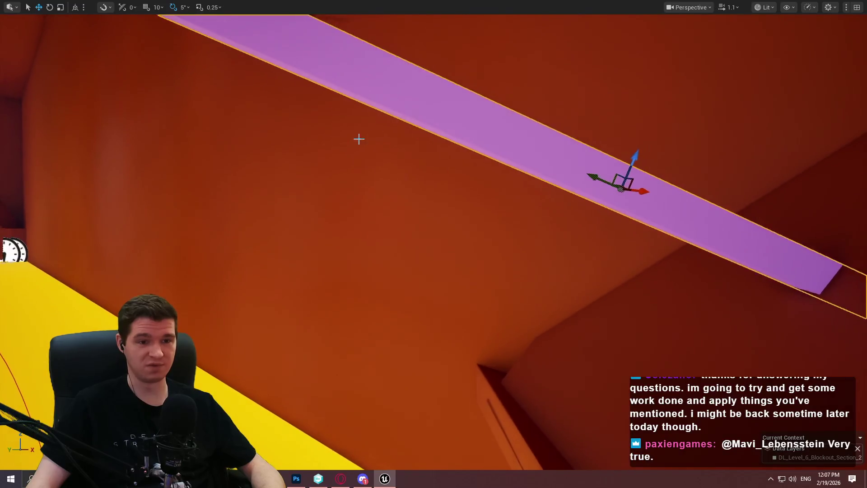
mouse_move(641, 156)
mouse_down()
mouse_move(616, 218)
mouse_move(569, 223)
mouse_up()
drag(675, 276, 650, 265)
key(w)
drag(201, 18, 202, 18)
mouse_move(448, 18)
mouse_down()
mouse_move(482, 127)
mouse_move(467, 98)
mouse_move(474, 116)
mouse_up()
drag(434, 244, 434, 244)
drag(495, 216, 672, 187)
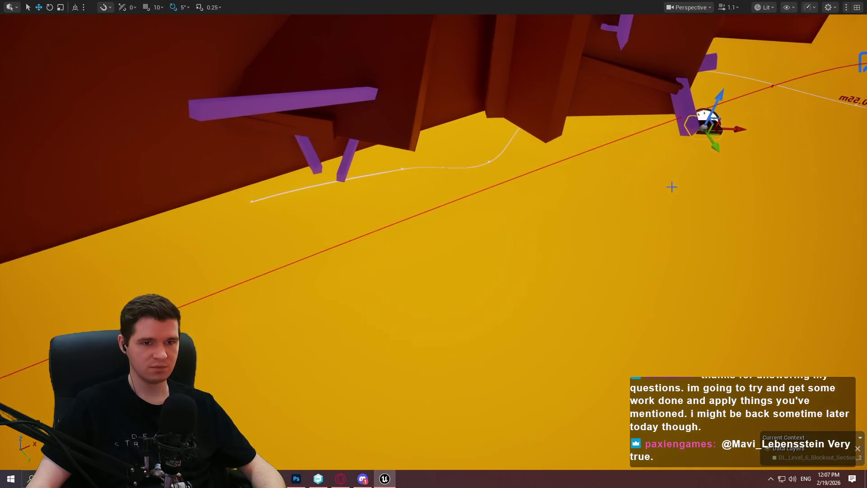
drag(434, 243, 434, 244)
drag(347, 304, 347, 304)
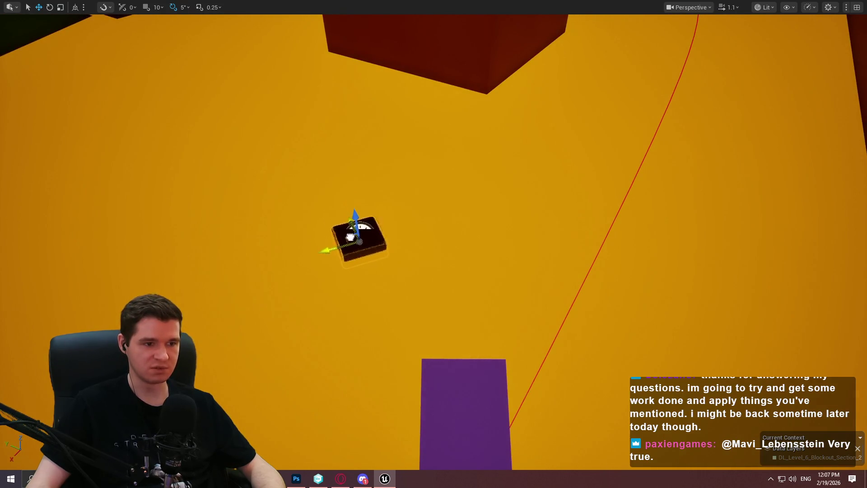
drag(398, 328, 398, 329)
drag(485, 363, 485, 363)
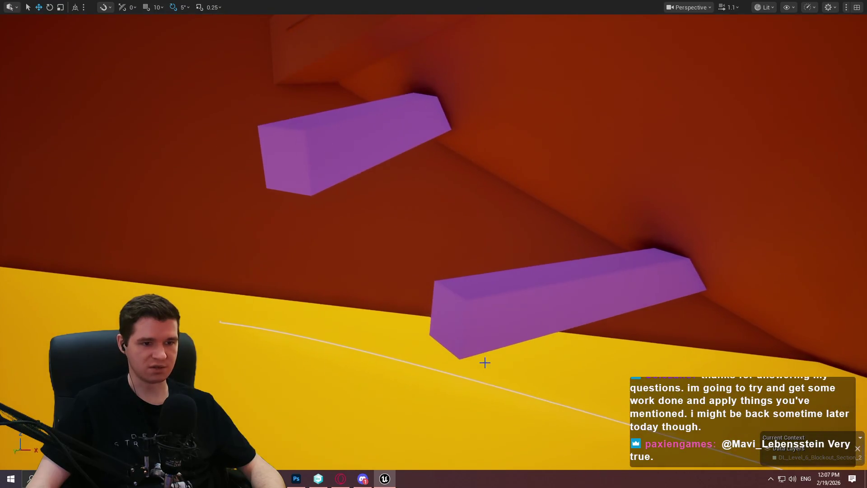
right_click(477, 293)
- Start a playtest and run, jump and climb through the shaft up onto the walkway
click(535, 460)
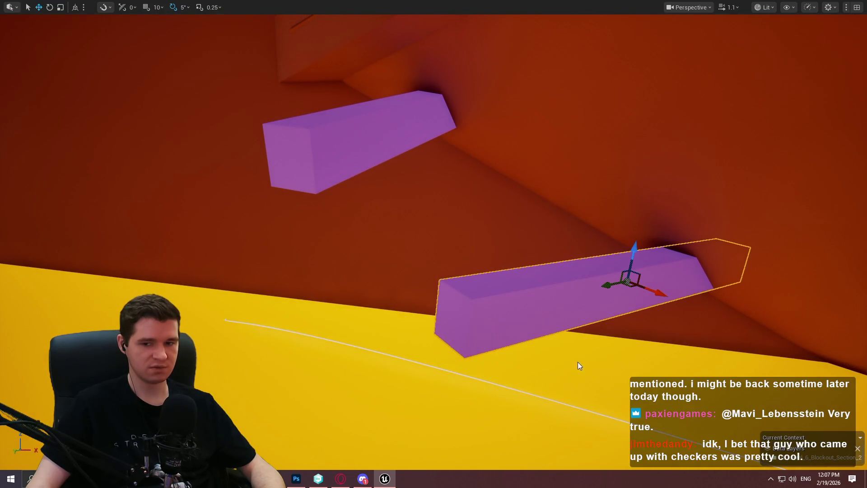
click(433, 385)
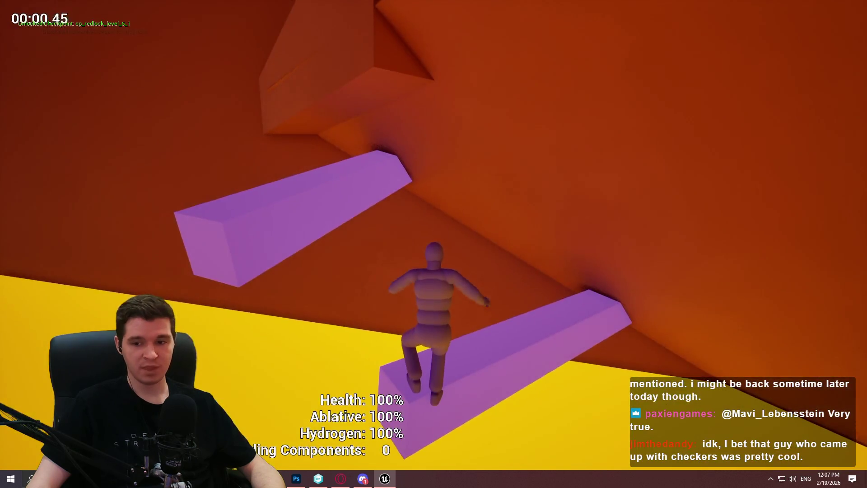
key(w)
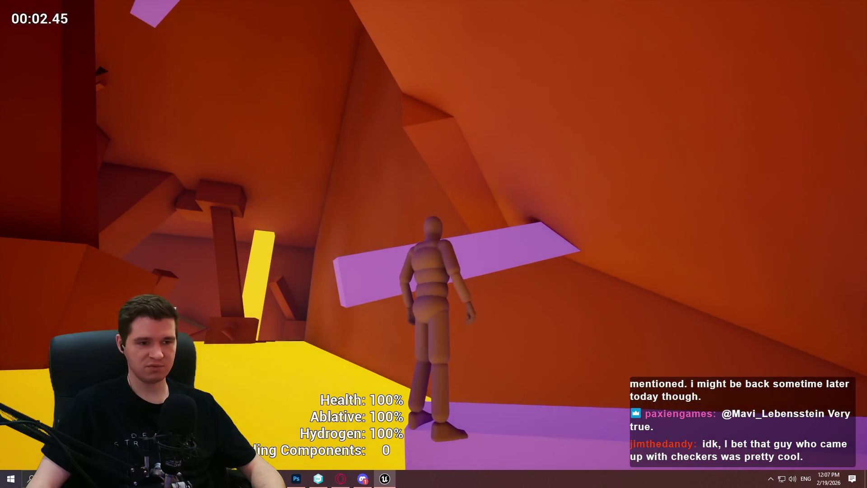
key(space)
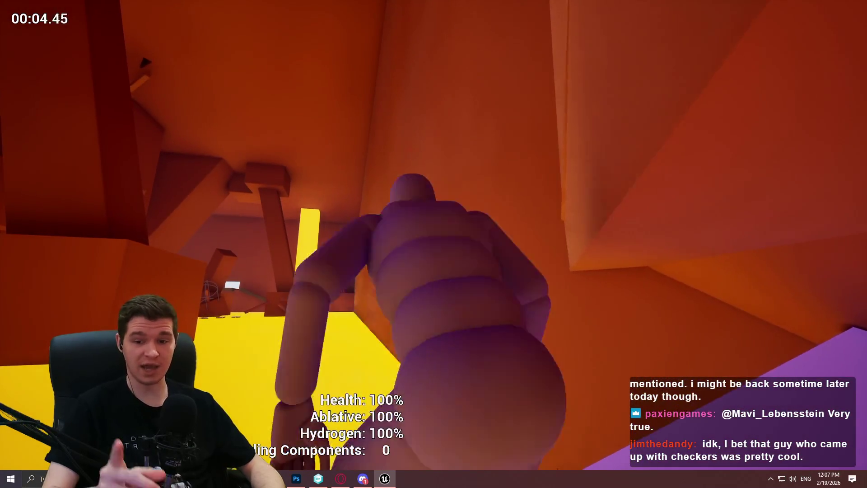
key(w)
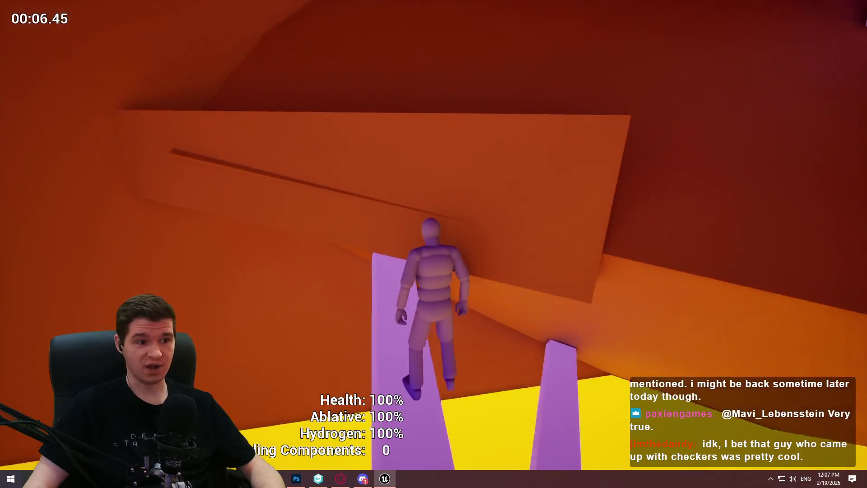
key(space)
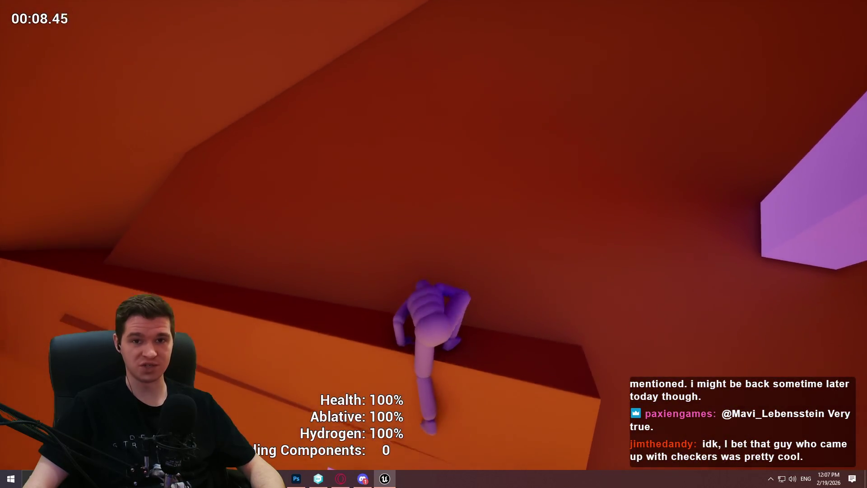
key(w)
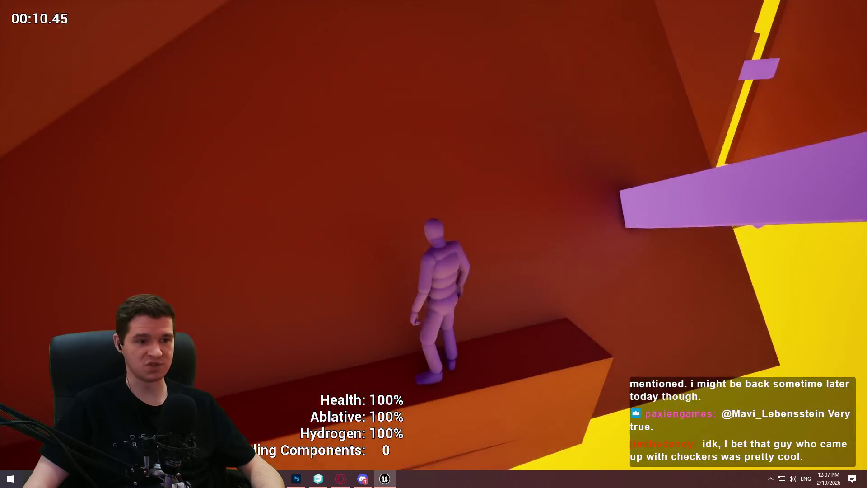
key(w)
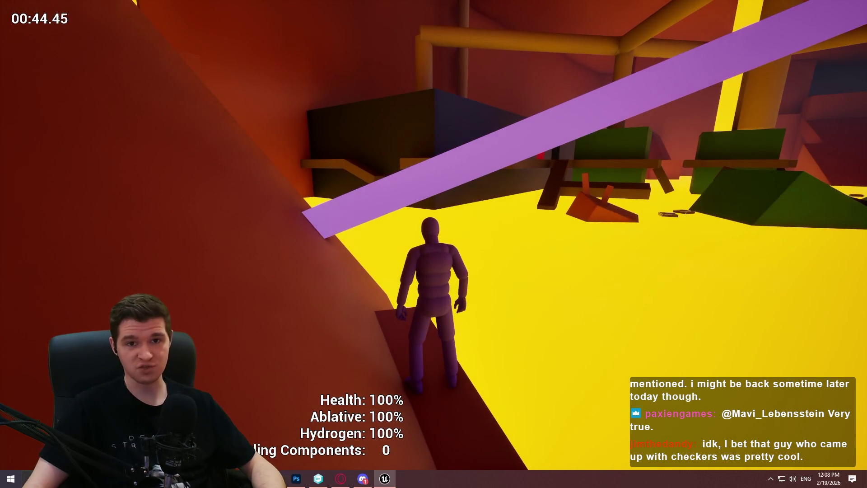
- Run the length of the purple beam, drop onto the black jump pad, then end the playtest
key(w)
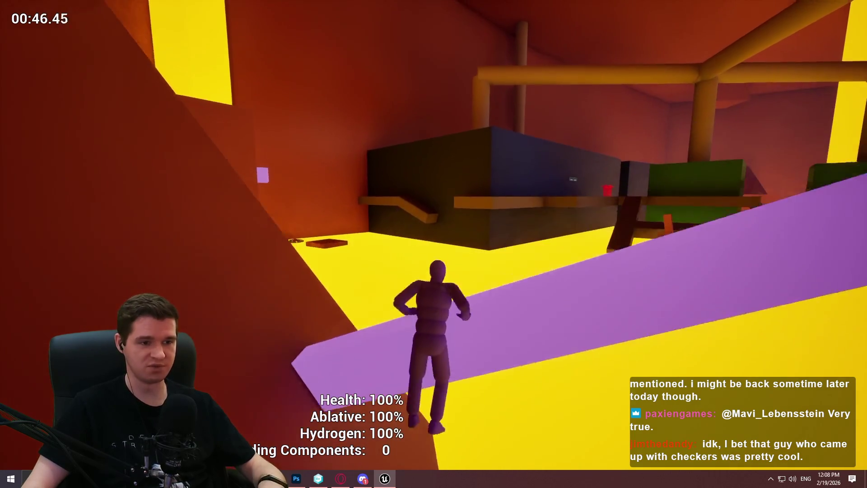
key(w)
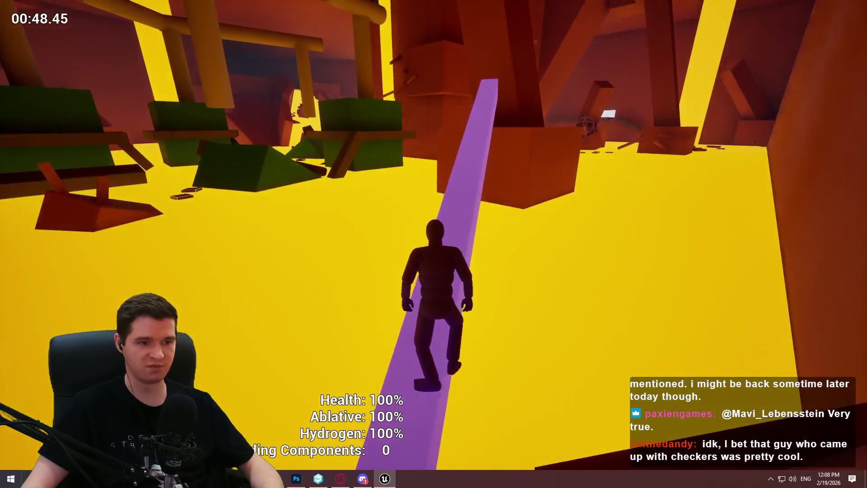
key(w)
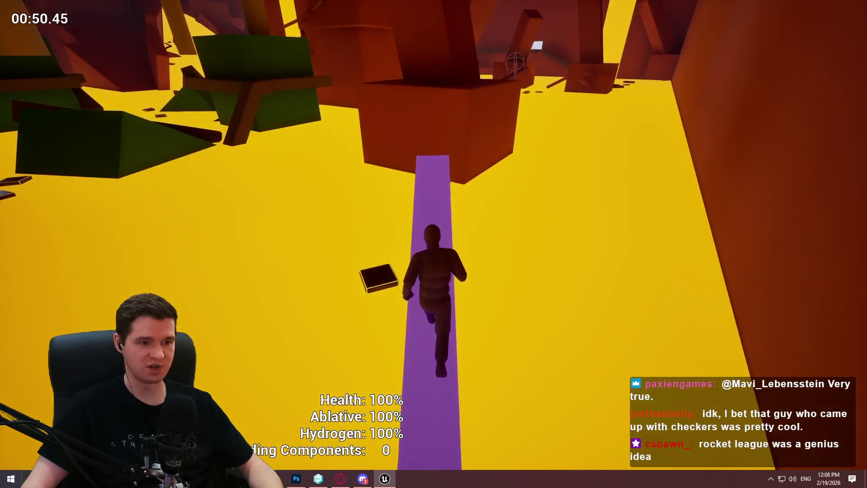
key(w)
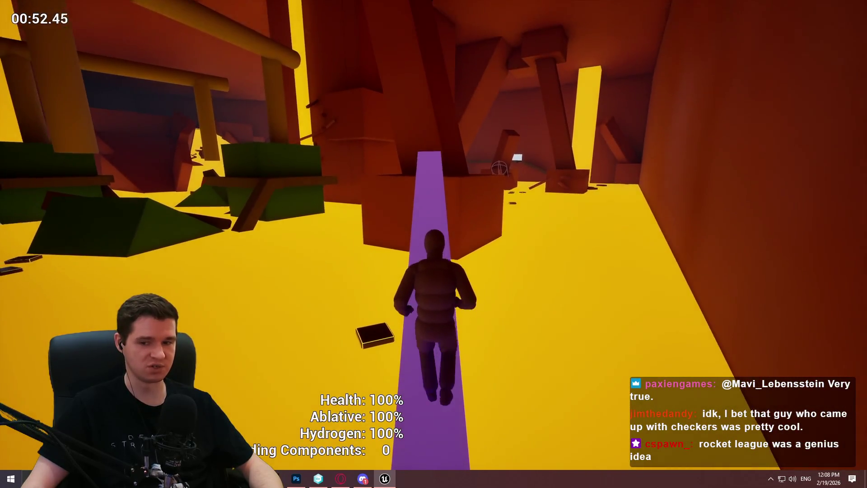
key(w)
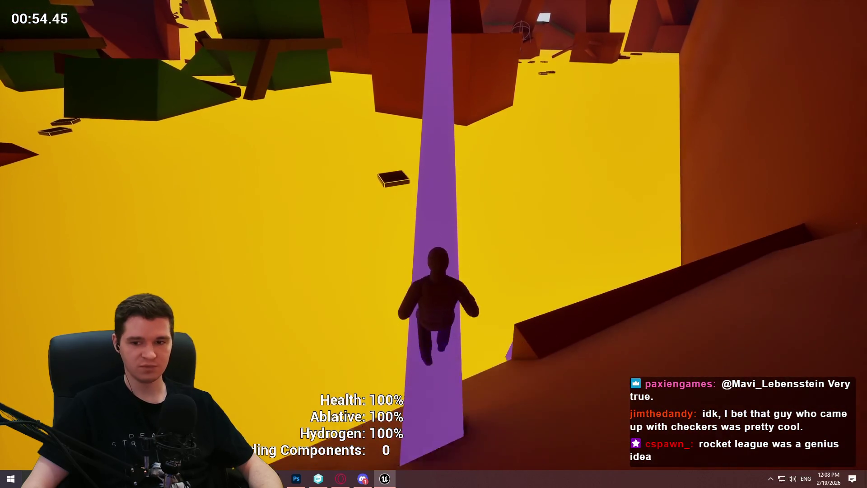
key(w)
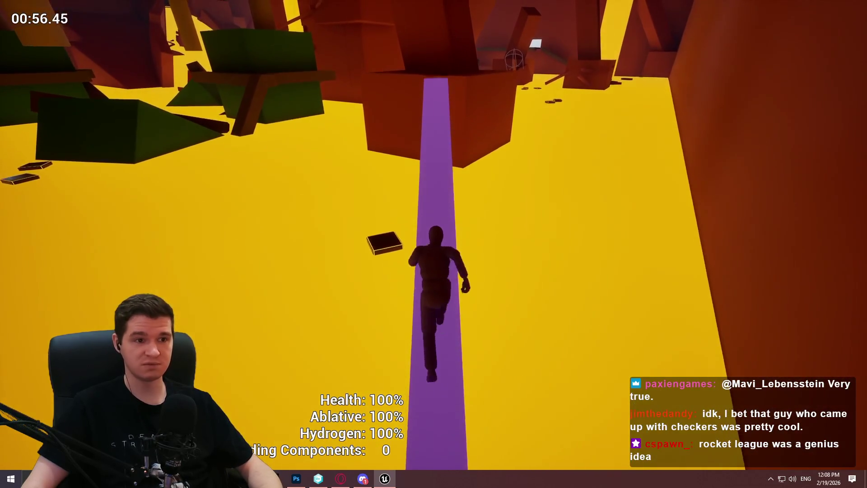
key(w)
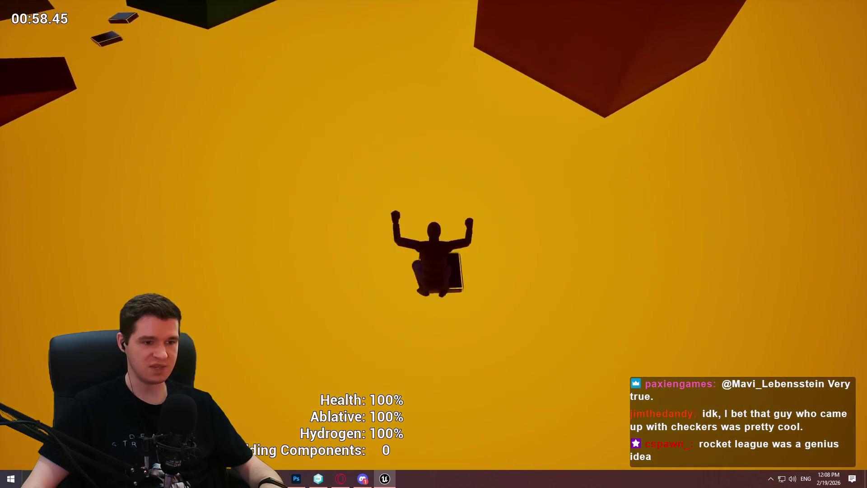
key(Escape)
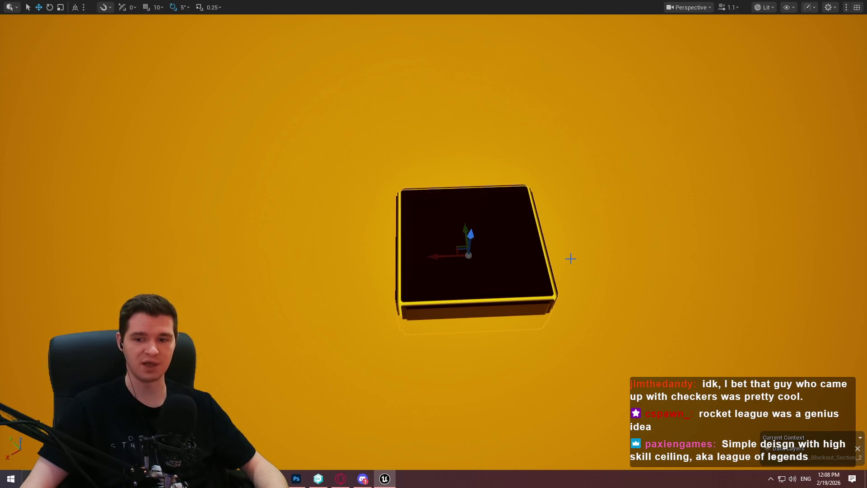
- Slide the black jump pad along X to sit near the purple beam's lower end
mouse_move(573, 254)
mouse_down()
mouse_move(520, 289)
mouse_move(495, 226)
mouse_up()
drag(415, 283, 573, 261)
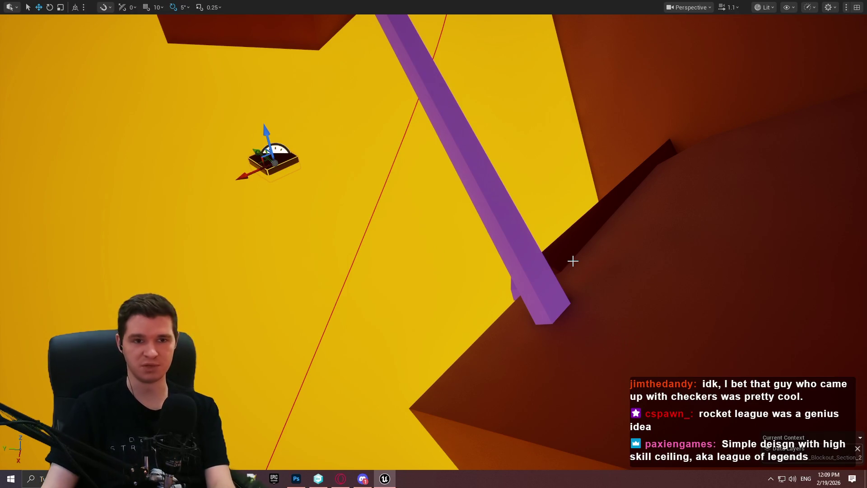
- Play from the purple beam, jump onto the moved pad and land on the green platform
right_click(542, 277)
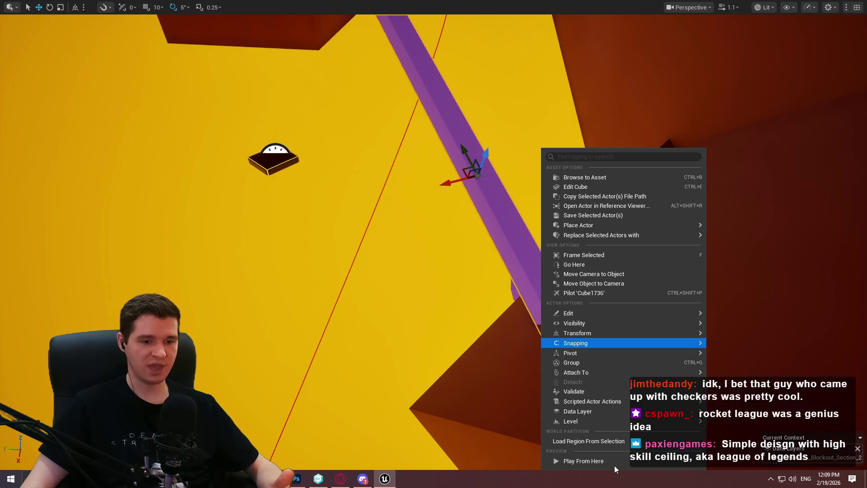
click(583, 461)
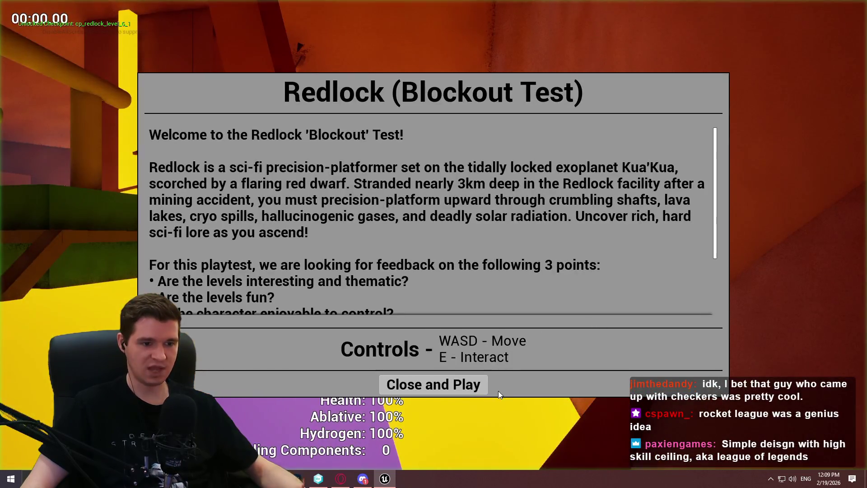
click(482, 388)
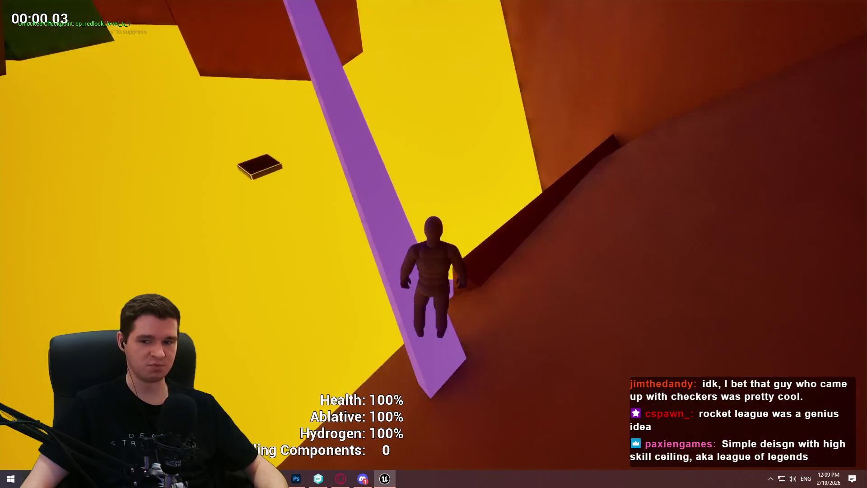
key(w)
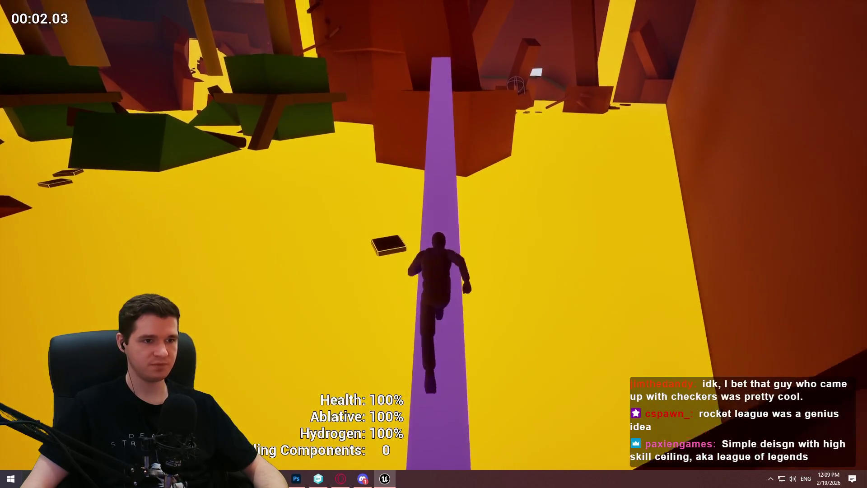
key(space)
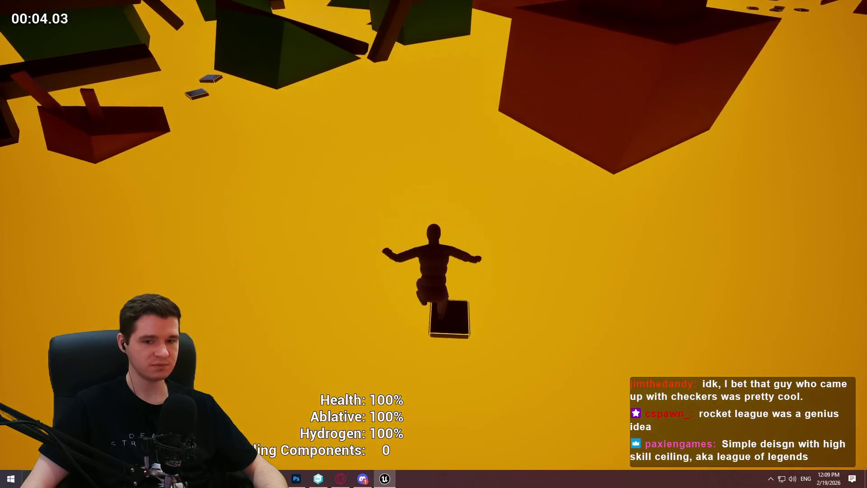
key(w)
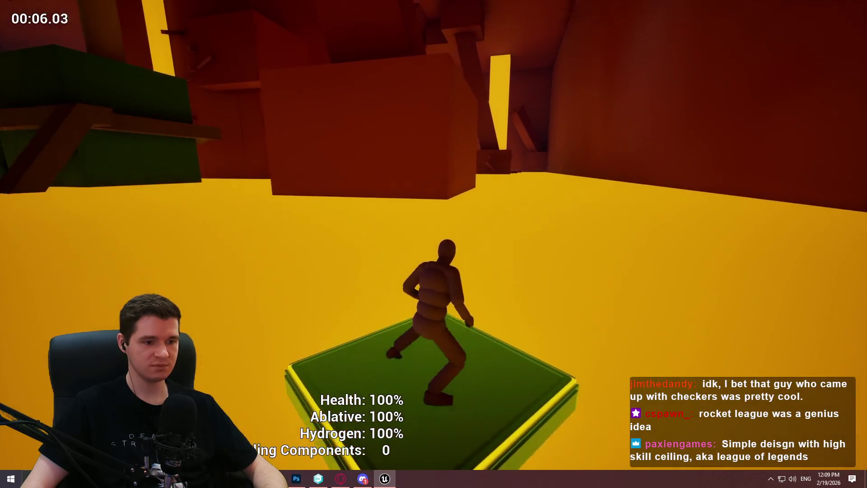
key(Escape)
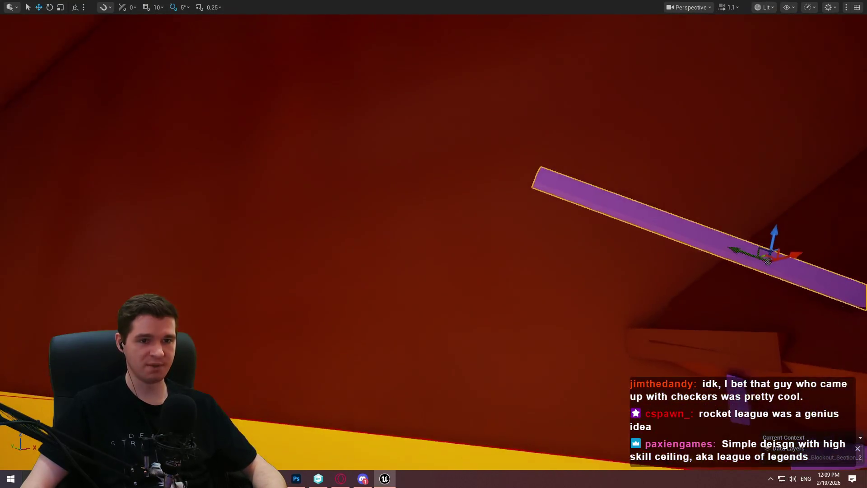
- Look over the yellow floor and jump pad, then bring Unity DevOps Version Control forward
drag(529, 300, 529, 301)
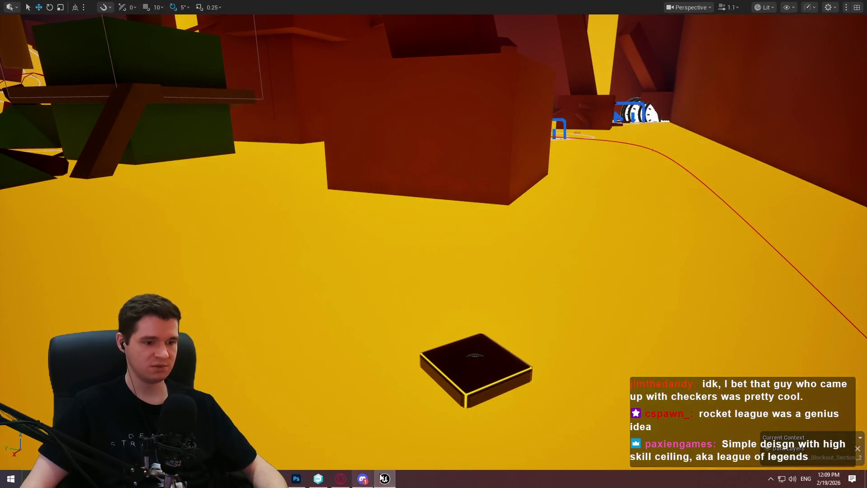
drag(449, 364, 449, 364)
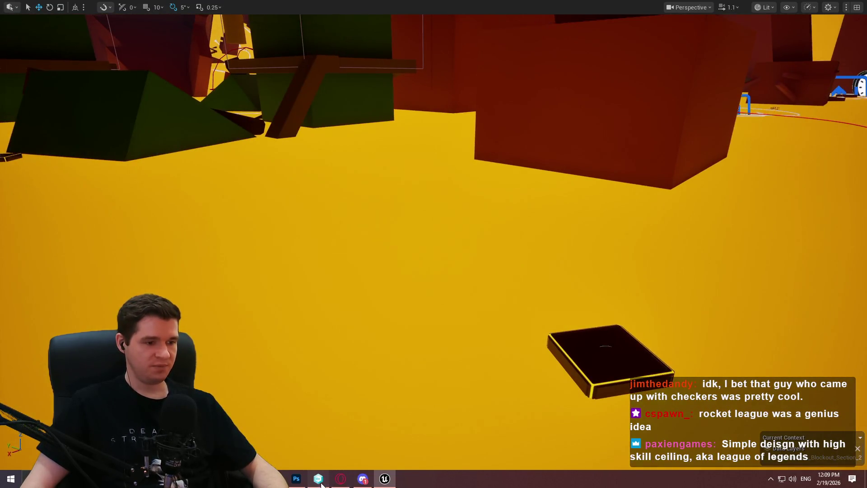
click(318, 479)
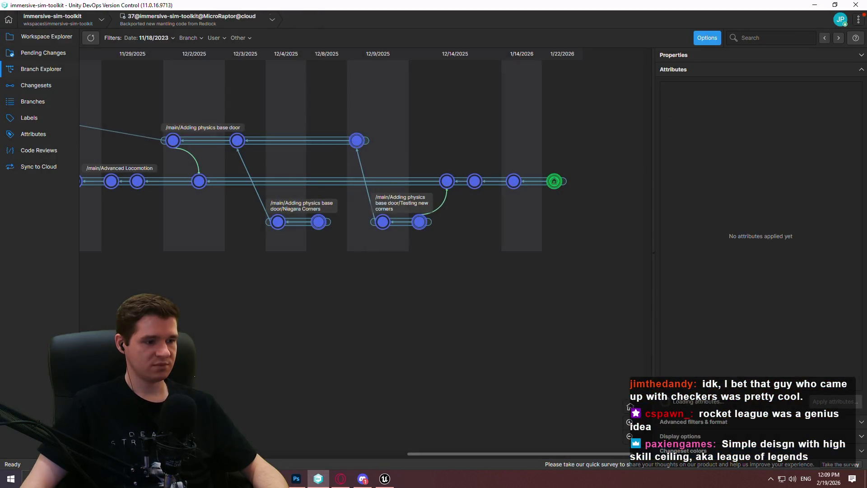
- List the immersive-sim-toolkit workspace files, then minimize DevOps to return to Unreal
click(45, 36)
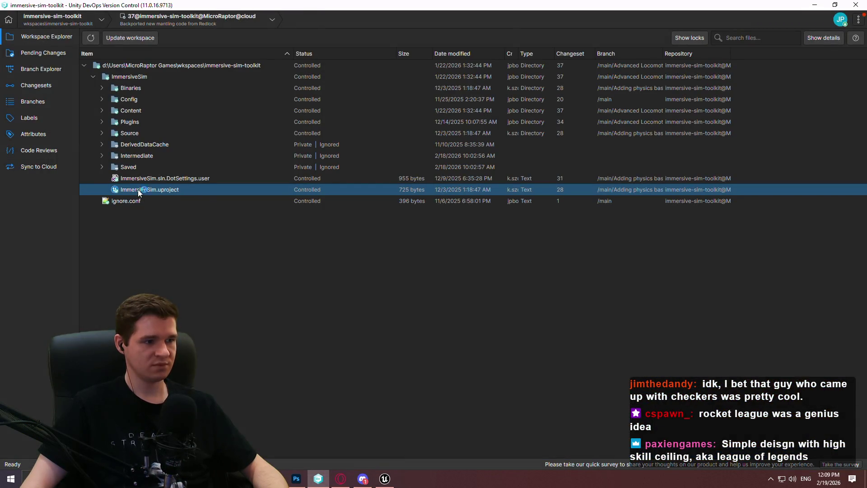
click(815, 5)
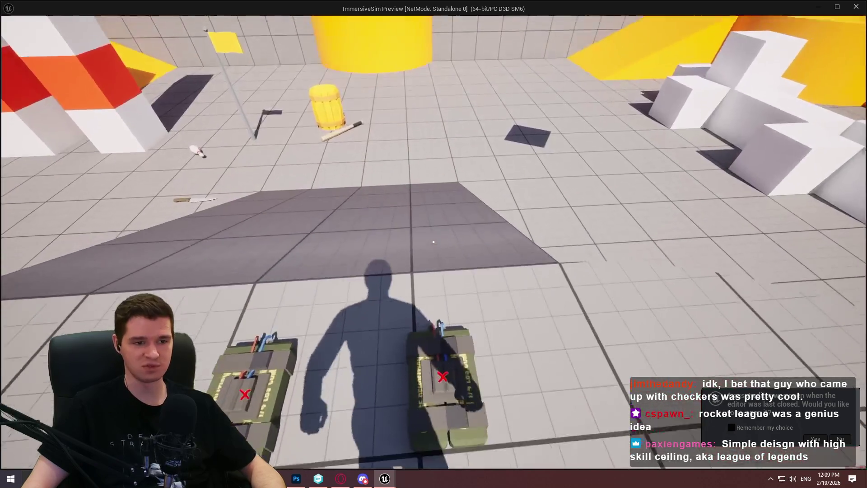
- Pick up and drop the C4 charge twice in the standalone preview
mouse_move(433, 242)
key(e)
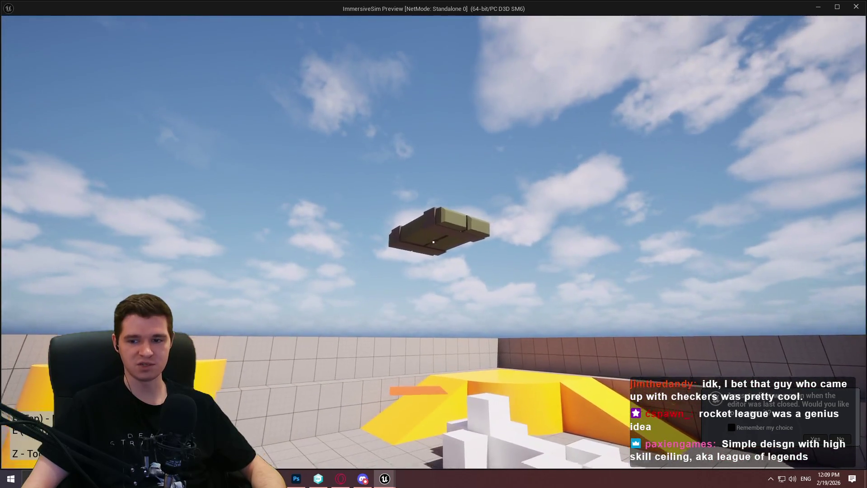
click(433, 242)
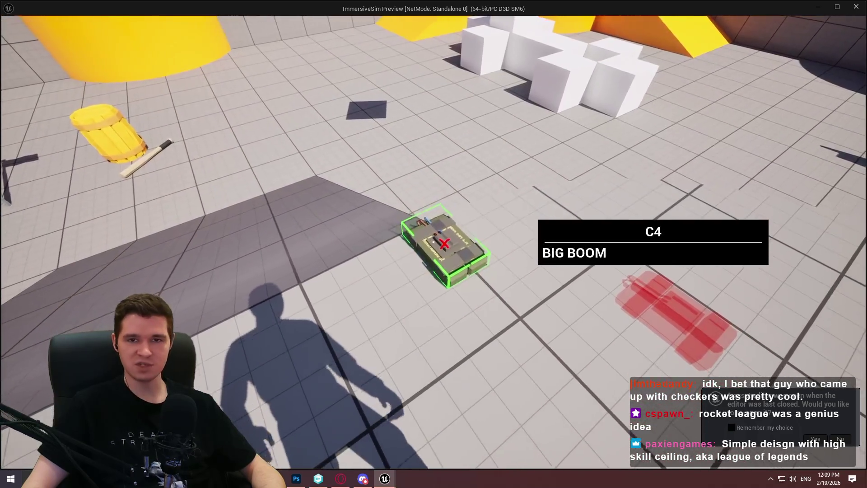
key(e)
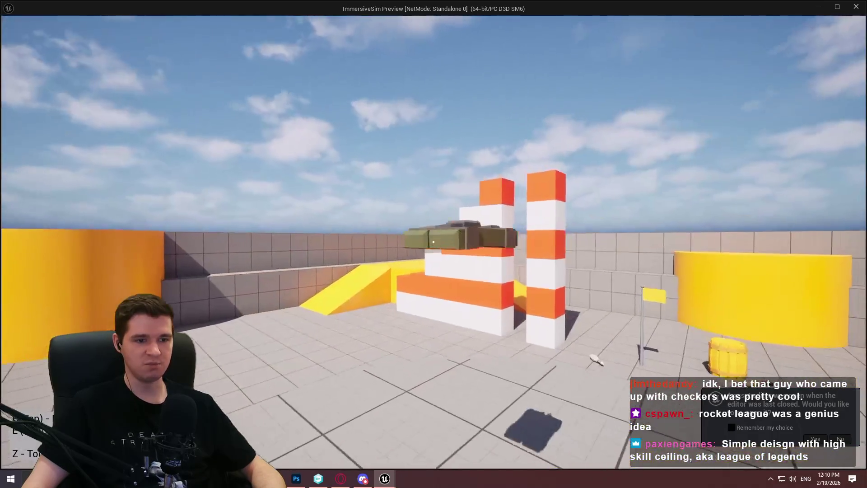
click(434, 242)
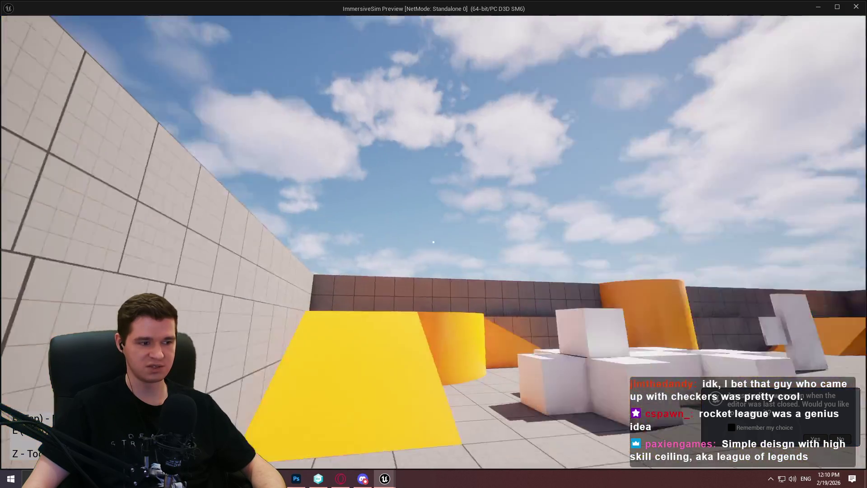
- Grab the dark floating object, then walk up the ramp and pick up the C4 again
click(433, 242)
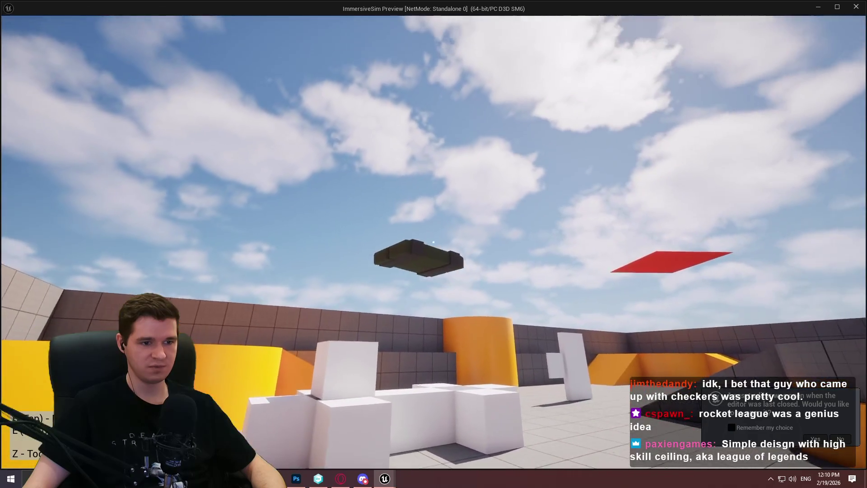
key(e)
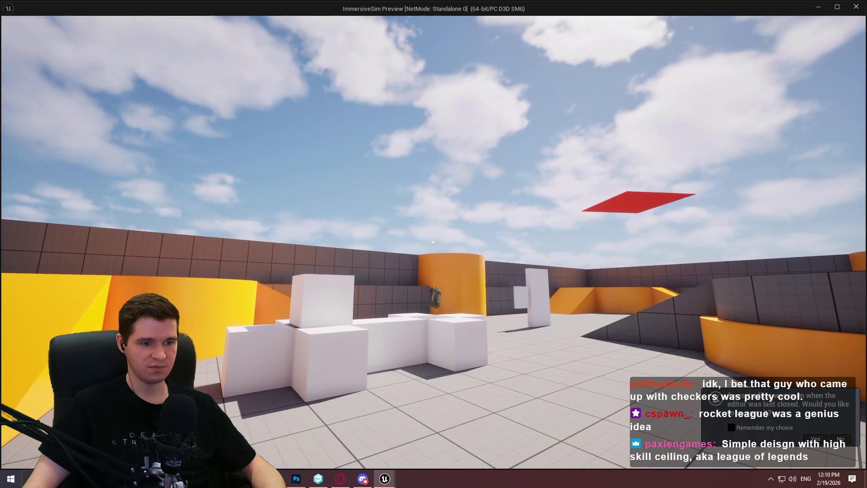
key(w)
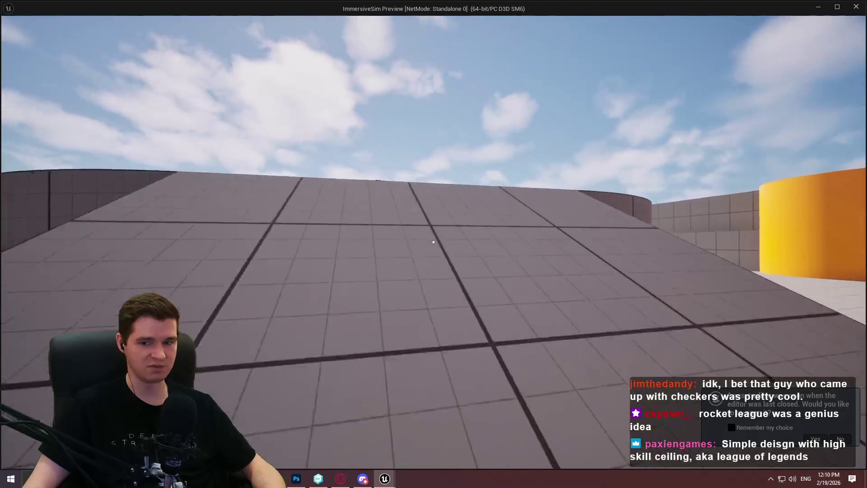
key(w)
key(e)
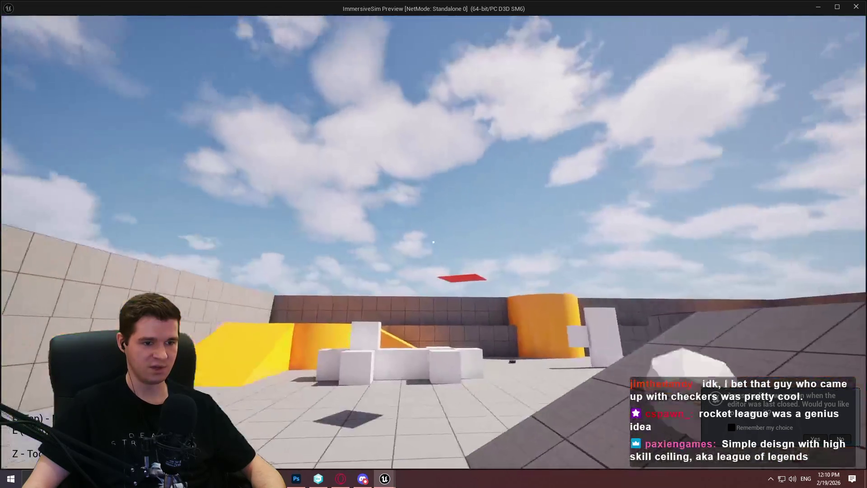
- Grab the bowling pin and turn it sideways while holding it
click(434, 242)
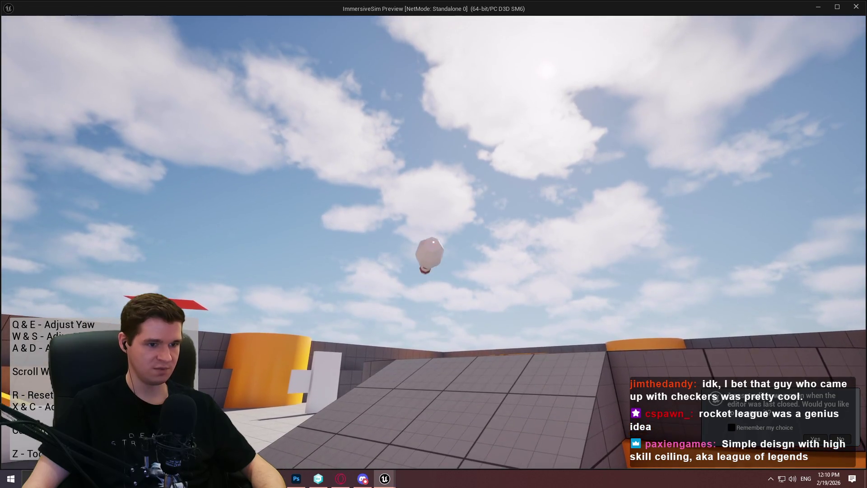
key(w)
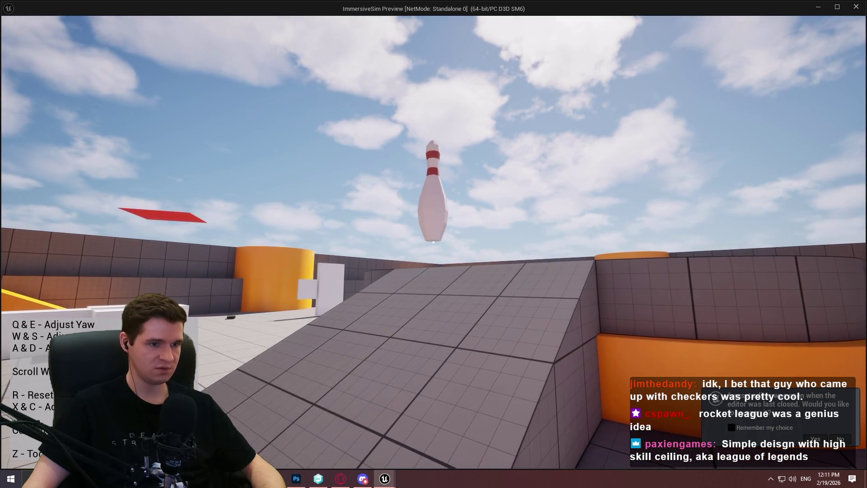
key(f)
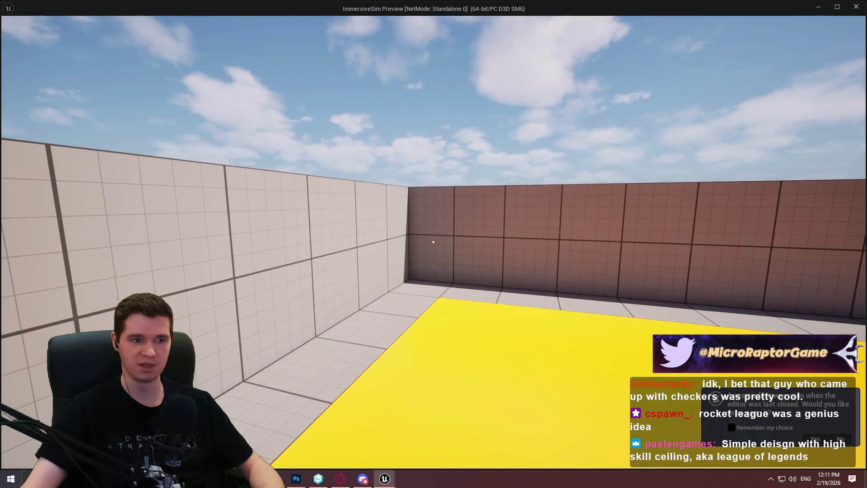
- Carry the C4 crate past the red receptacles onto the yellow platform, then close the preview
key(w)
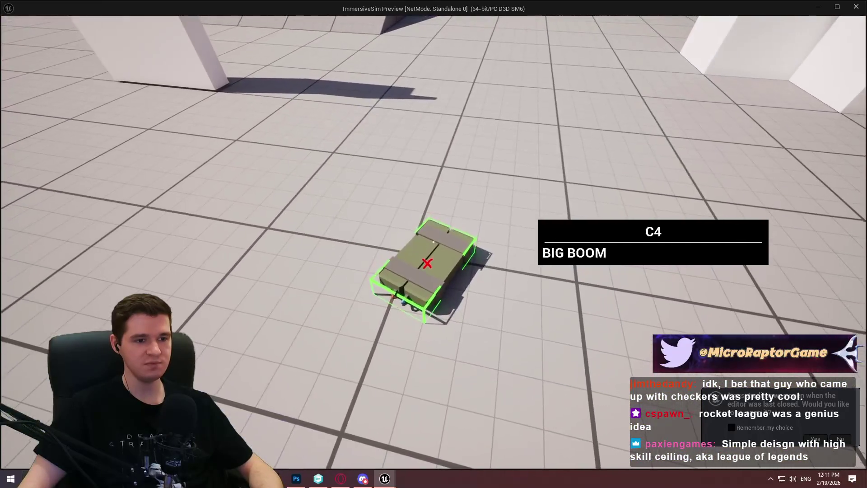
key(e)
key(e)
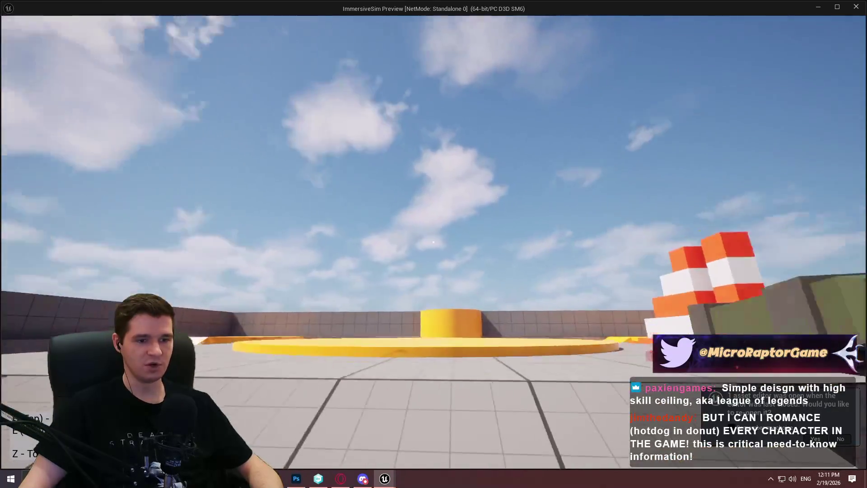
key(w)
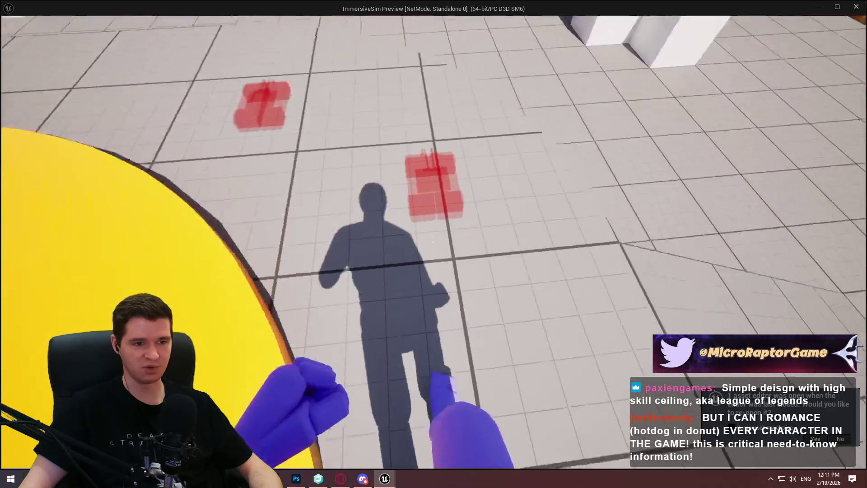
key(w)
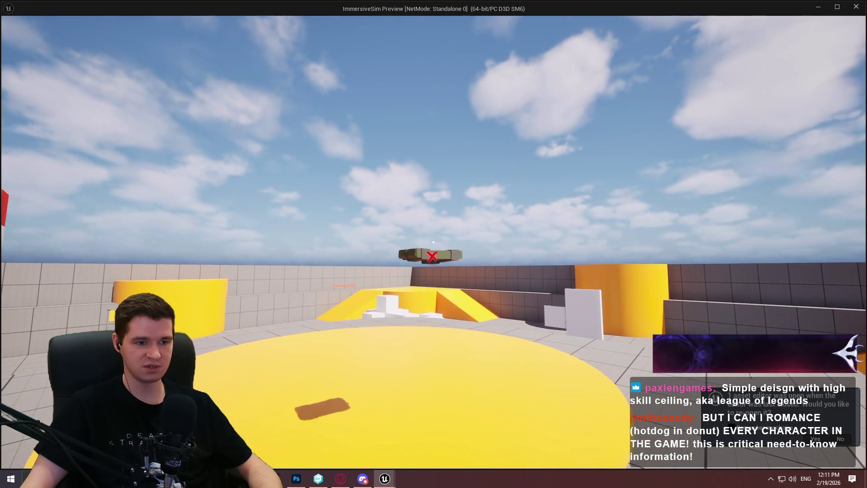
key(w)
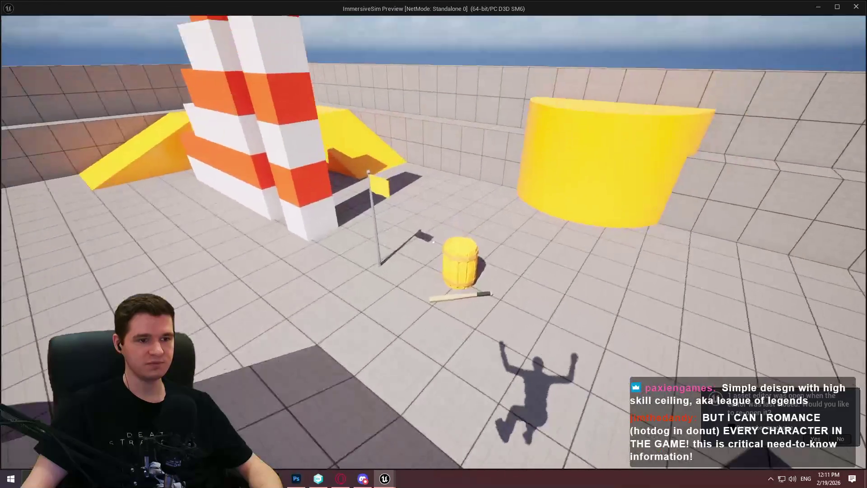
key(Escape)
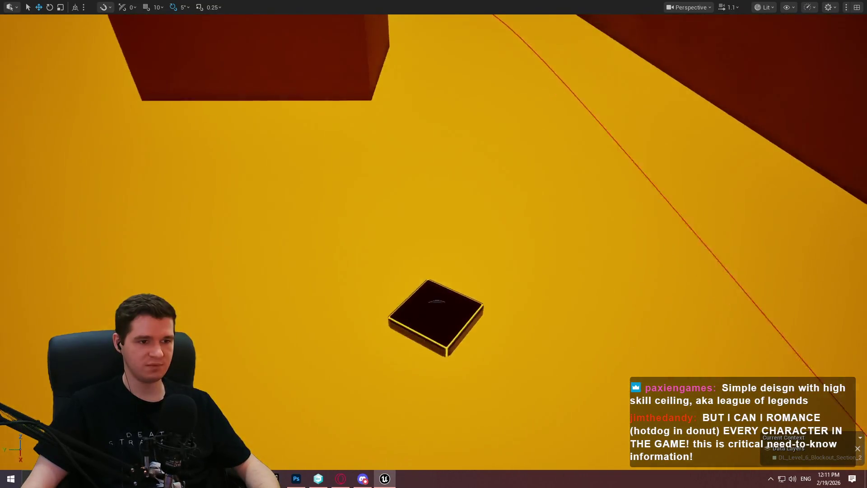
- Select the black jump pad, Alt-drag a copy and position it beside the original
drag(299, 231, 300, 231)
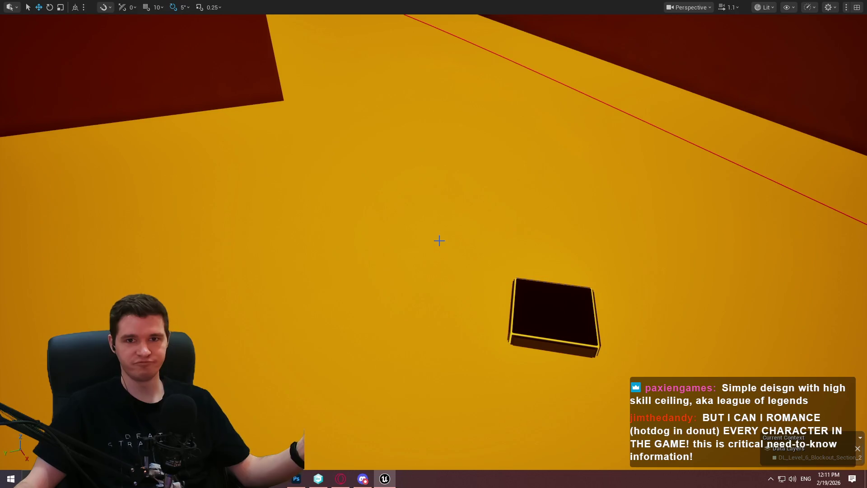
drag(546, 294, 617, 278)
click(562, 292)
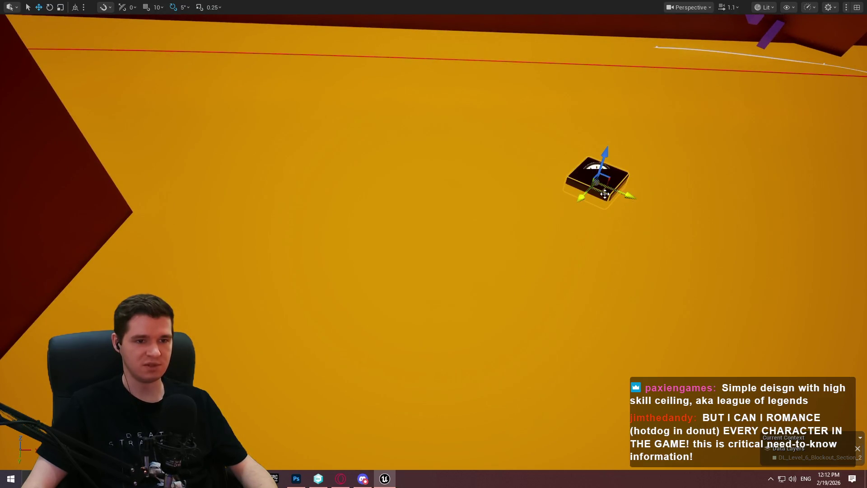
mouse_move(605, 194)
mouse_down()
mouse_move(519, 304)
mouse_move(520, 296)
mouse_move(445, 290)
mouse_move(517, 291)
mouse_move(534, 279)
mouse_up()
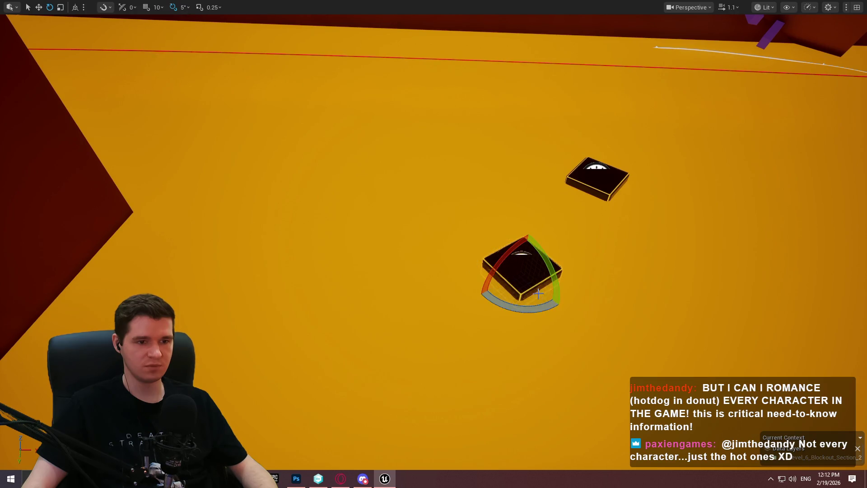
drag(523, 280, 542, 263)
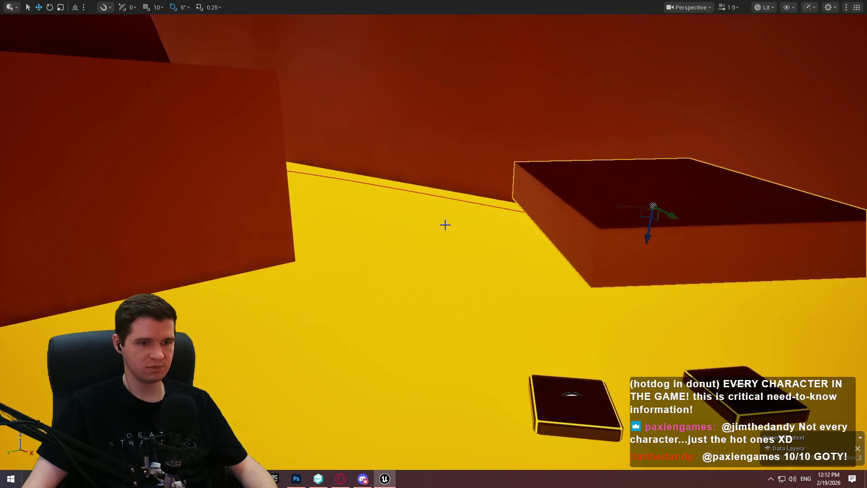
- Slide the orange slab left and give it a flatter tilt, undoing a bad rotation
mouse_move(624, 204)
mouse_down()
mouse_move(268, 223)
mouse_move(304, 294)
mouse_move(321, 363)
mouse_move(304, 373)
mouse_move(305, 389)
mouse_up()
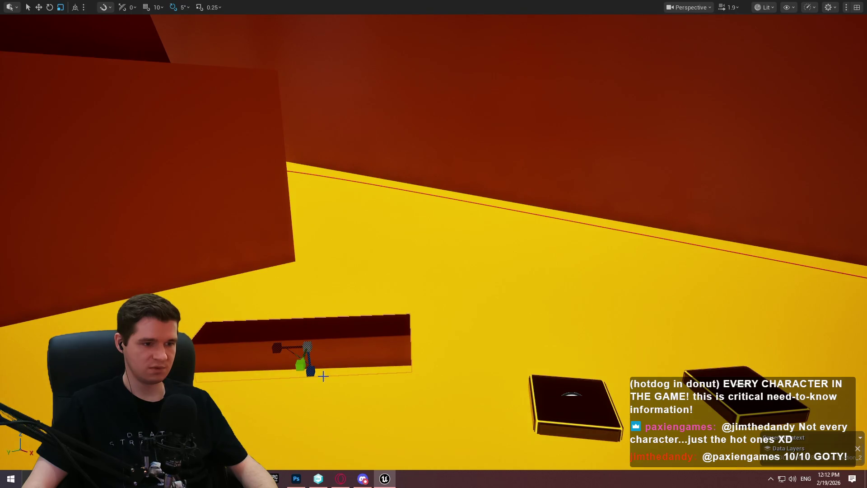
drag(316, 329, 310, 306)
key(w)
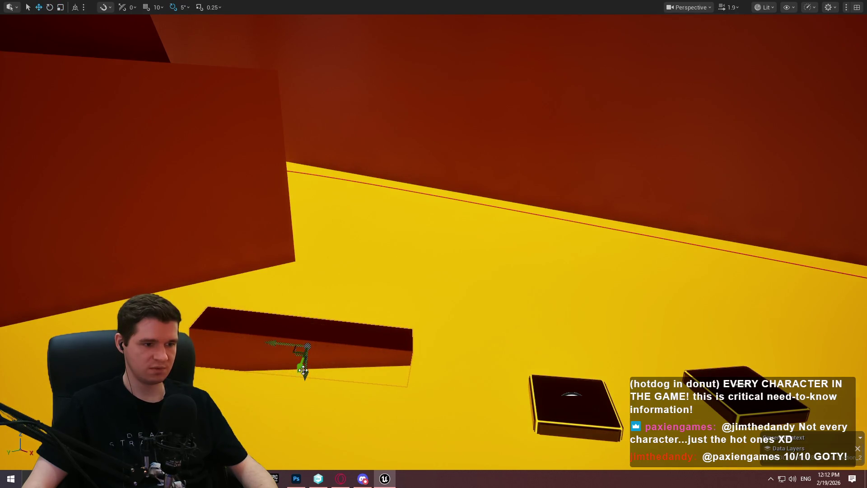
key(ctrl+z)
key(e)
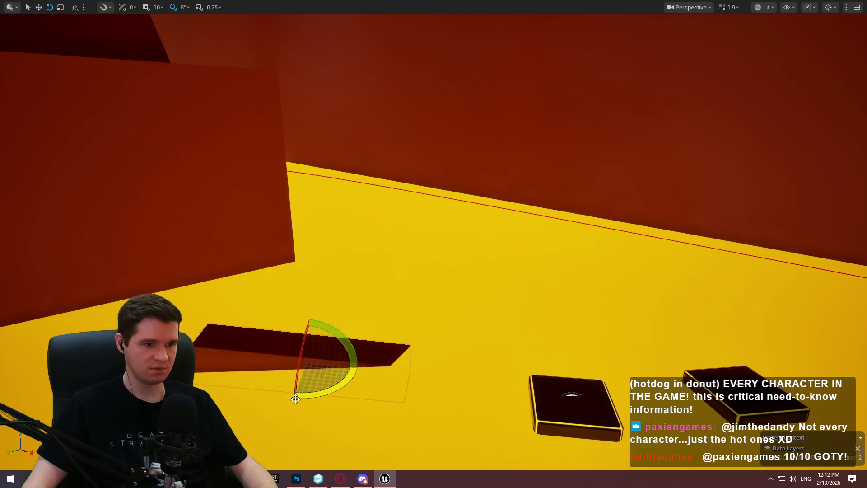
drag(334, 328, 316, 320)
key(w)
mouse_move(289, 361)
mouse_down()
mouse_move(339, 368)
mouse_move(357, 387)
mouse_up()
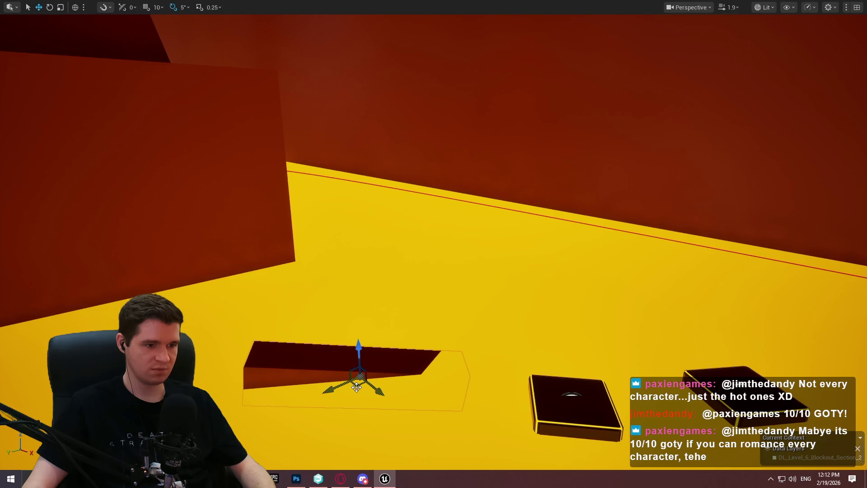
- Settle the slab on the floor near the jump pads and Alt-drag a copy toward the wall
scroll(354, 385, down, 5)
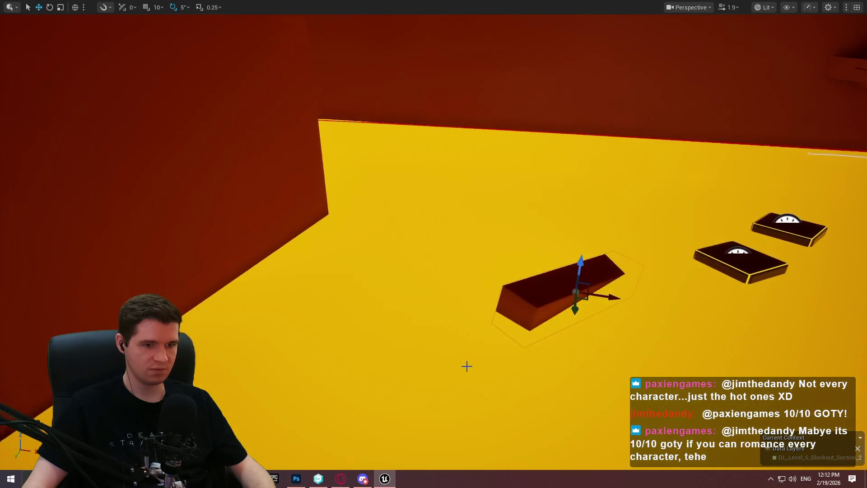
mouse_move(574, 315)
mouse_down()
mouse_move(455, 359)
mouse_move(507, 367)
mouse_move(504, 375)
mouse_move(399, 341)
mouse_move(426, 356)
mouse_move(405, 352)
mouse_move(429, 349)
mouse_move(393, 337)
mouse_up()
key(e)
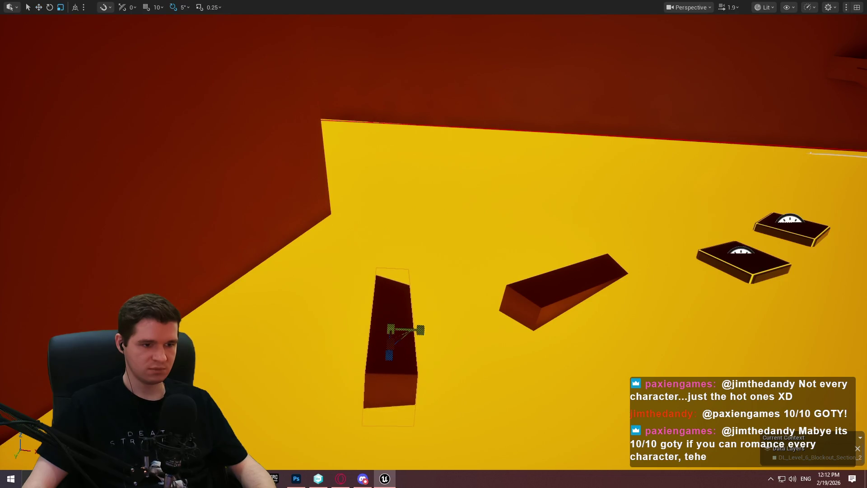
drag(400, 338, 414, 334)
drag(503, 300, 464, 316)
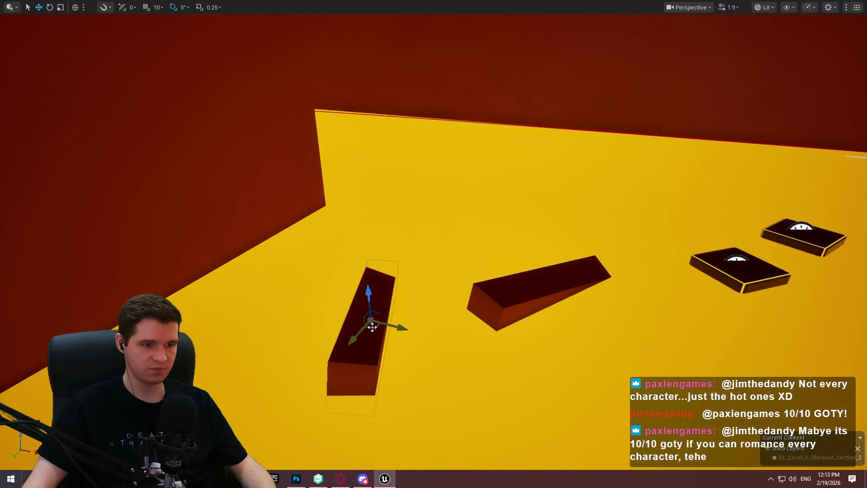
mouse_move(371, 326)
alt+mouse_down()
mouse_move(333, 258)
mouse_move(287, 254)
alt+mouse_up()
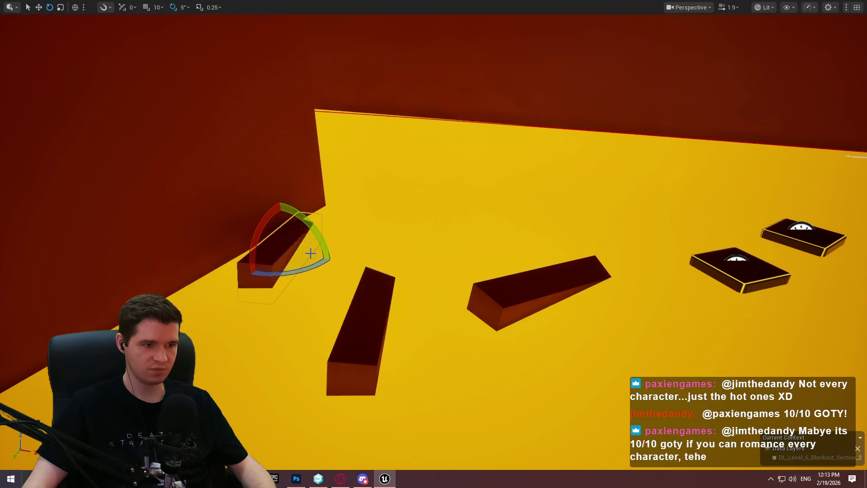
mouse_move(408, 252)
mouse_down()
mouse_move(633, 135)
mouse_move(754, 90)
mouse_up()
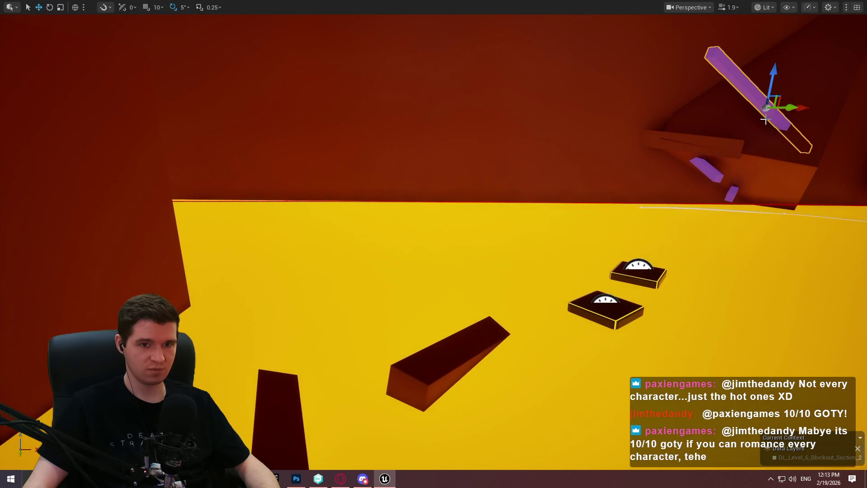
- Bring the purple beam down over the floor, raise it and slide it far left
drag(707, 223, 698, 185)
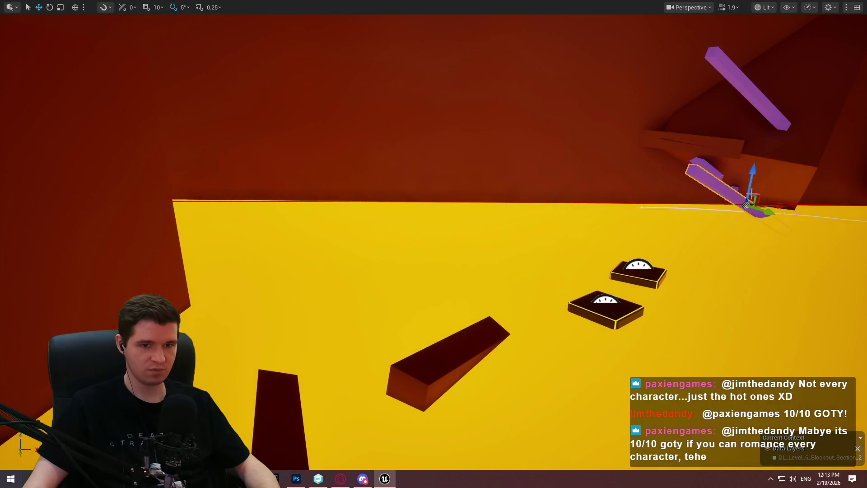
mouse_move(761, 207)
mouse_down()
mouse_move(304, 397)
mouse_move(378, 348)
mouse_move(415, 351)
mouse_move(368, 357)
mouse_move(387, 375)
mouse_up()
key(e)
key(r)
key(w)
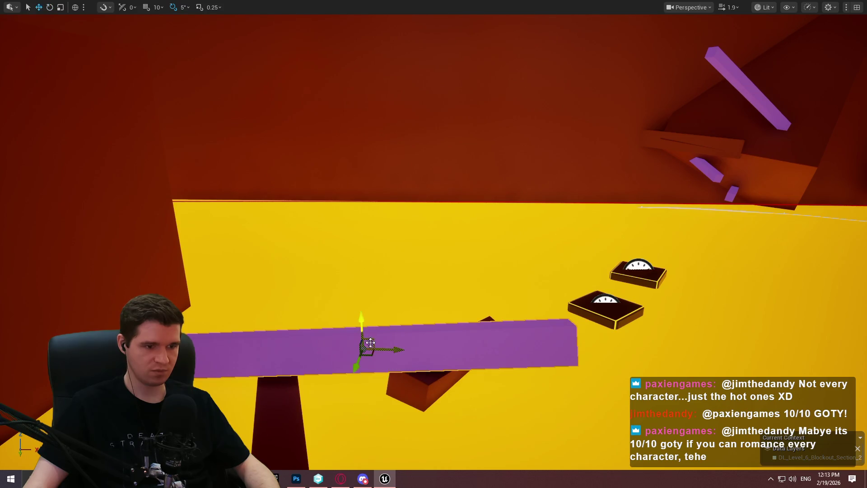
drag(360, 326, 360, 281)
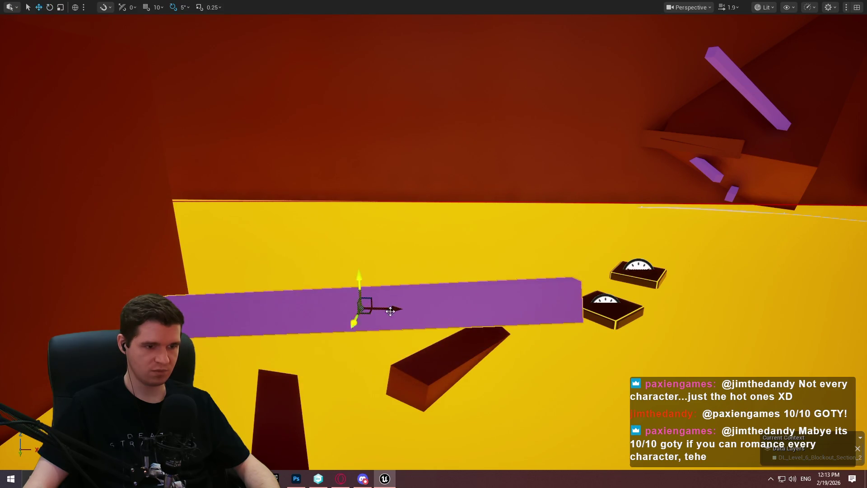
drag(393, 307, 206, 322)
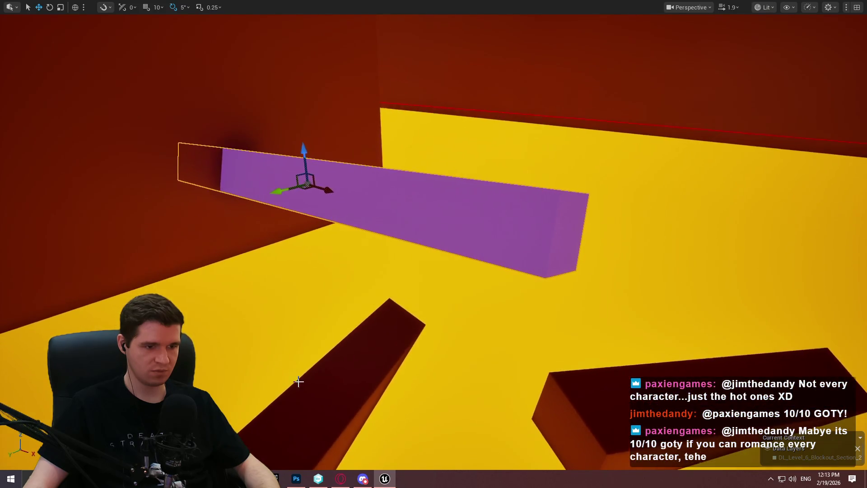
- Alt-drag a raised copy of the dark wedge and rotate it by 5 degrees
click(316, 382)
mouse_move(392, 316)
mouse_down()
mouse_move(422, 243)
mouse_move(400, 221)
mouse_move(395, 240)
mouse_up()
key(e)
drag(392, 201, 390, 207)
key(e)
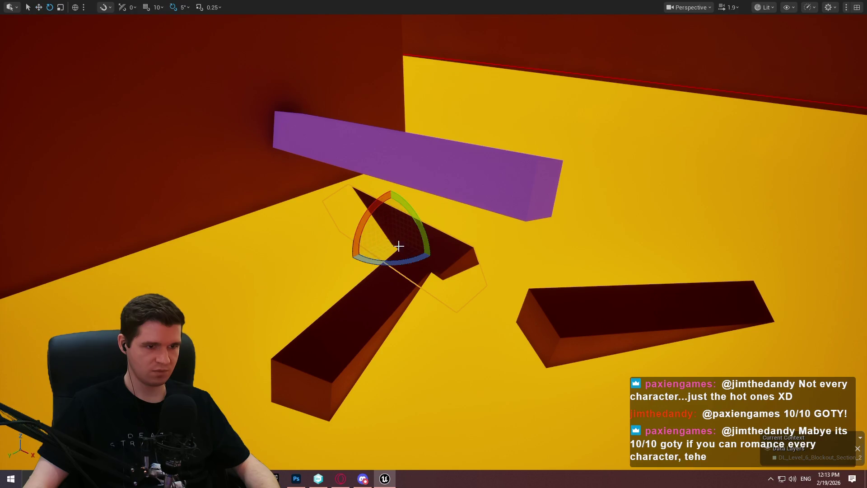
drag(425, 254, 430, 258)
drag(392, 209, 394, 207)
scroll(392, 209, up, 3)
- Select and frame the purple beam, then lengthen it with the scale gizmo
click(399, 198)
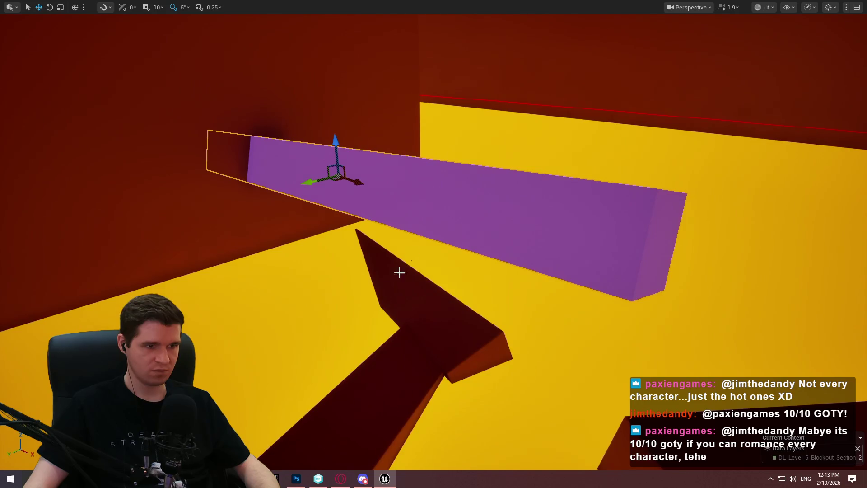
key(f)
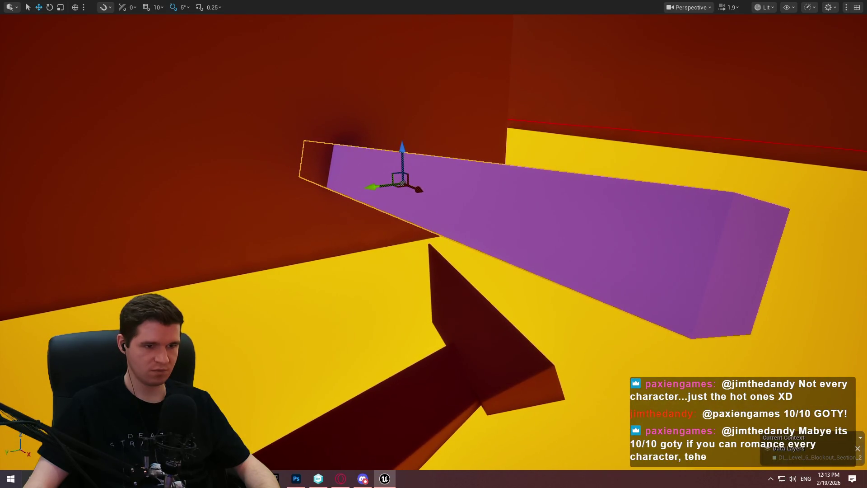
mouse_move(464, 227)
mouse_down()
mouse_move(465, 293)
mouse_move(470, 181)
mouse_move(497, 176)
mouse_move(452, 190)
mouse_move(470, 149)
mouse_move(407, 158)
mouse_up()
key(w)
key(r)
drag(334, 213, 380, 222)
- Tilt the purple beam by 10 degrees
mouse_move(329, 191)
mouse_down()
mouse_move(317, 194)
mouse_move(329, 191)
mouse_move(346, 162)
mouse_move(334, 159)
mouse_up()
key(w)
mouse_move(330, 196)
mouse_down()
mouse_move(271, 199)
mouse_move(306, 186)
mouse_up()
key(e)
mouse_move(366, 183)
mouse_down()
mouse_move(397, 195)
mouse_move(368, 198)
mouse_move(368, 206)
mouse_move(368, 195)
mouse_up()
right_click(551, 395)
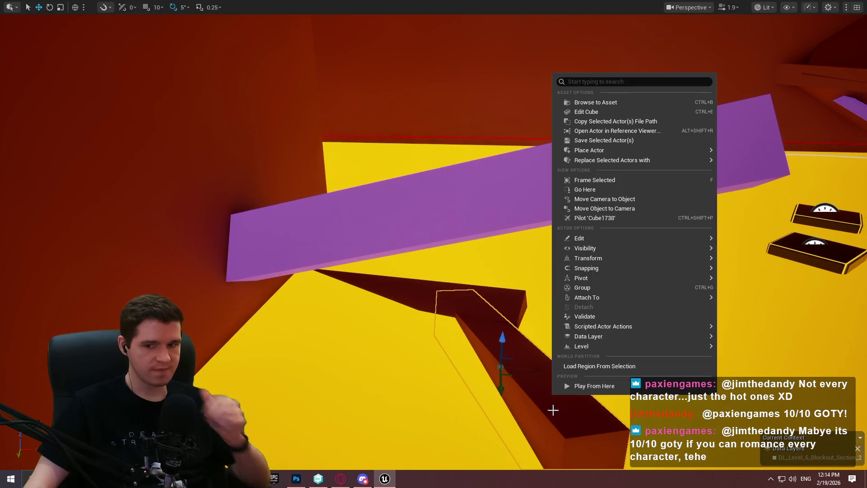
- Playtest a run along the dark ramp, then move the purple beam vertically over it
click(583, 386)
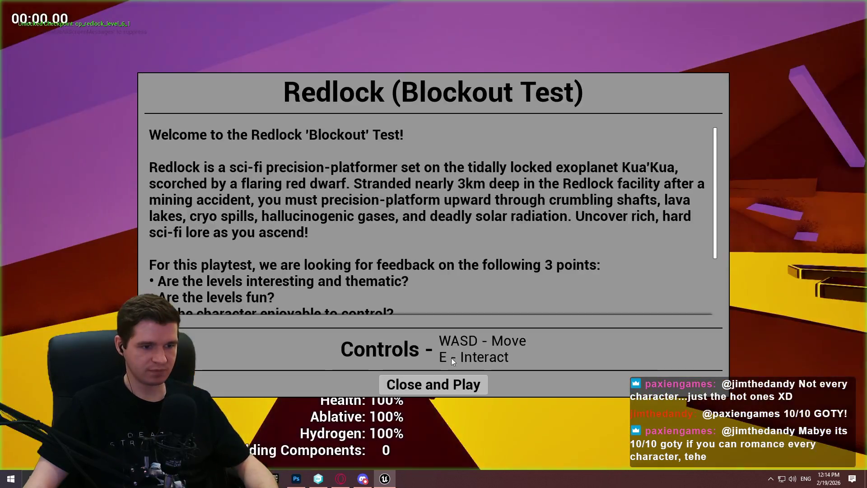
click(433, 383)
key(w)
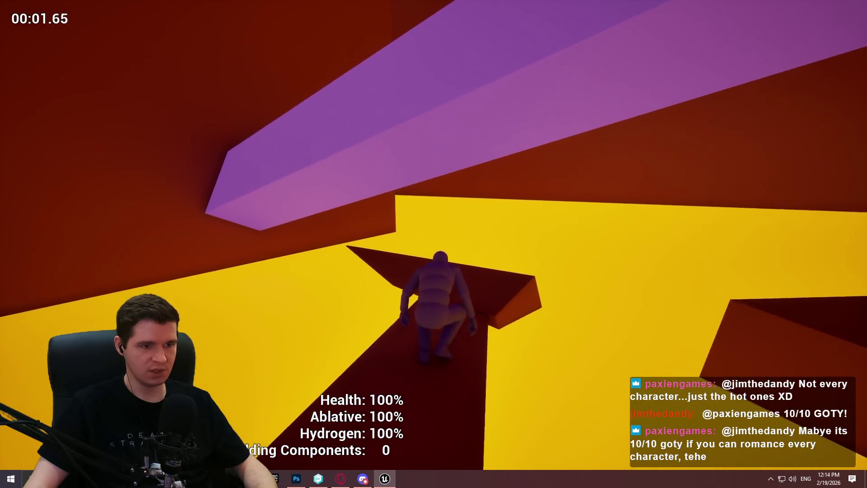
key(Escape)
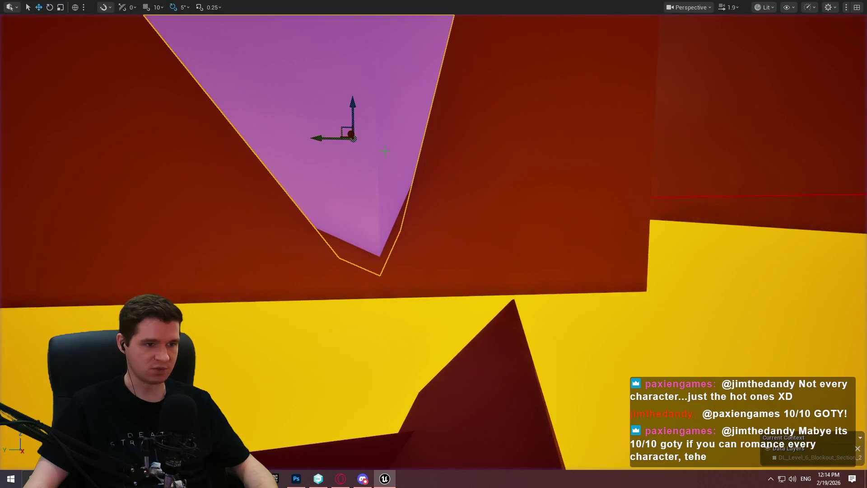
mouse_move(352, 98)
mouse_down()
mouse_move(351, 179)
mouse_move(355, 168)
mouse_up()
key(s)
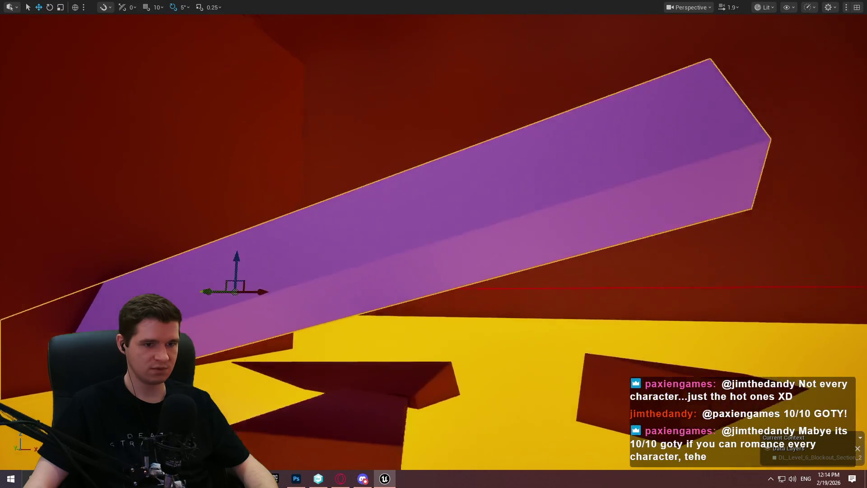
drag(367, 258, 366, 258)
- Playtest again from the dark beam, jumping off and landing on the dark platform
right_click(455, 303)
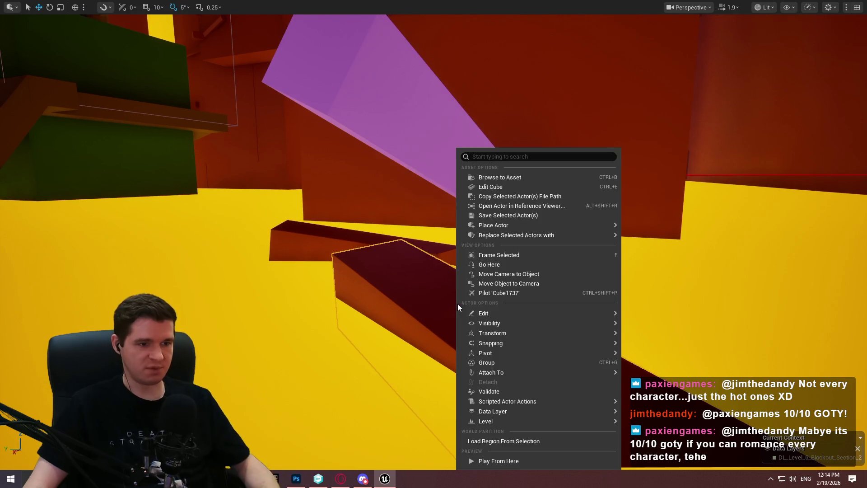
click(541, 466)
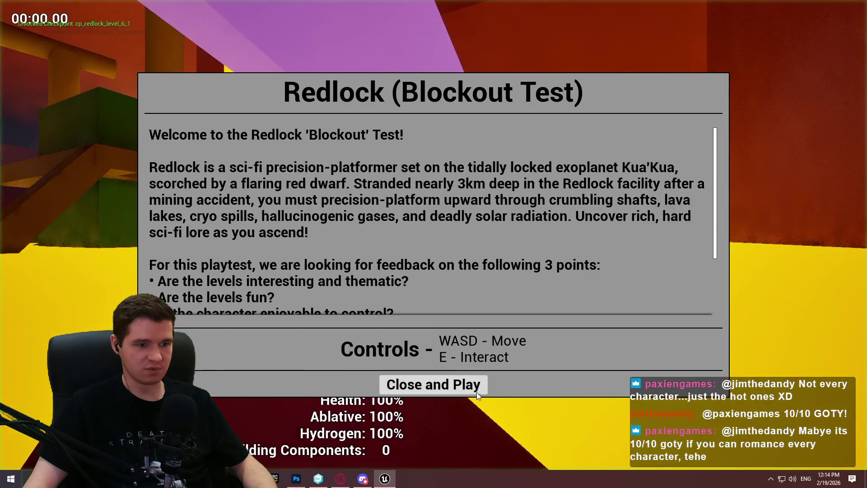
click(443, 389)
key(w)
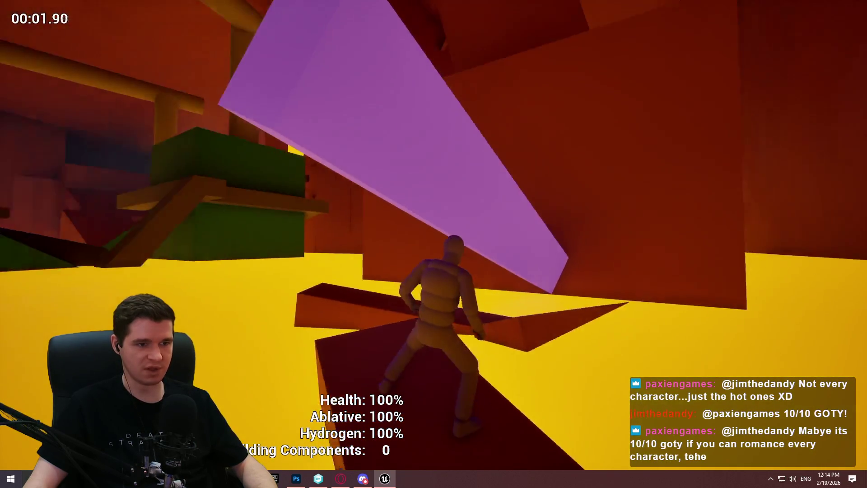
key(w)
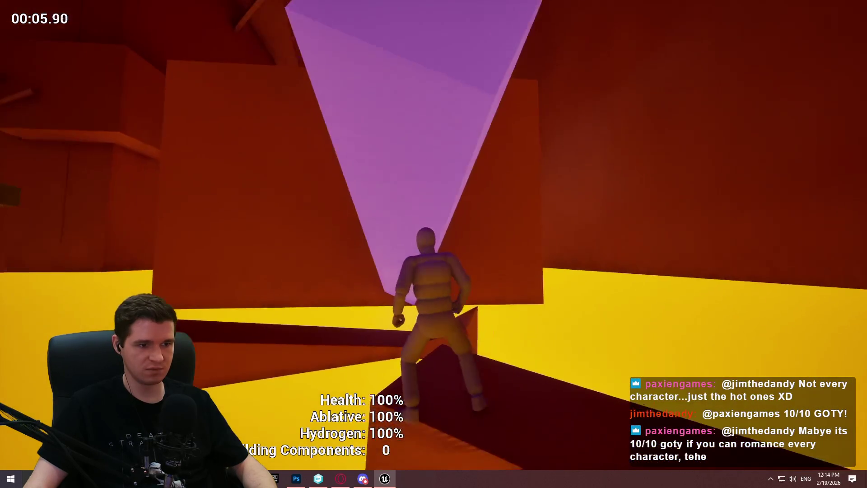
key(Escape)
drag(466, 198, 466, 174)
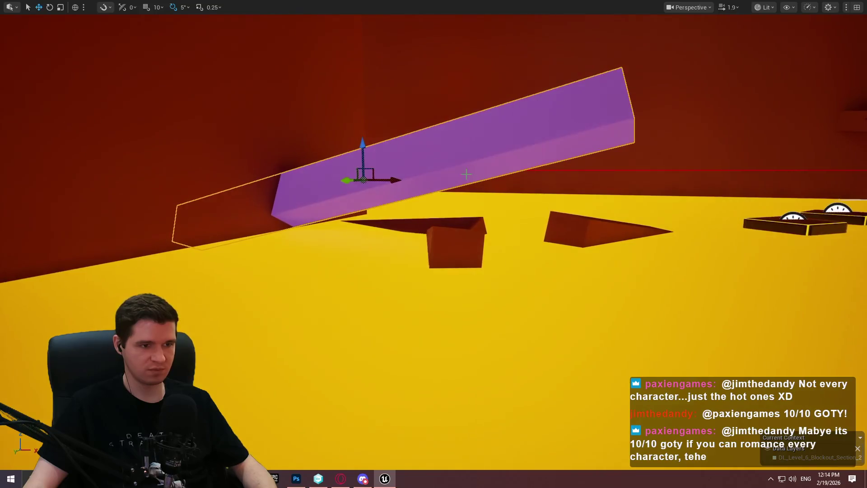
- Slide the purple box along its length, then tilt the dark plank -10° and move it up-left
mouse_move(341, 188)
mouse_down()
mouse_move(268, 196)
mouse_move(317, 178)
mouse_move(422, 176)
mouse_move(422, 158)
mouse_up()
drag(394, 241, 394, 241)
key(e)
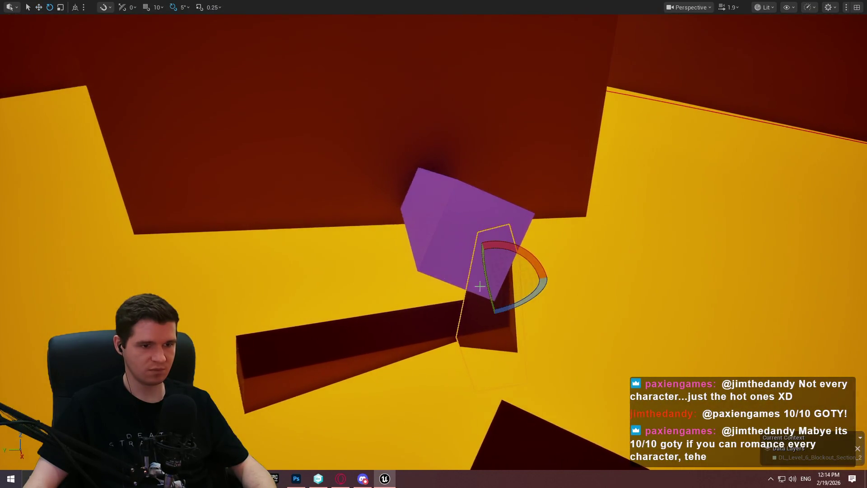
drag(521, 303, 545, 313)
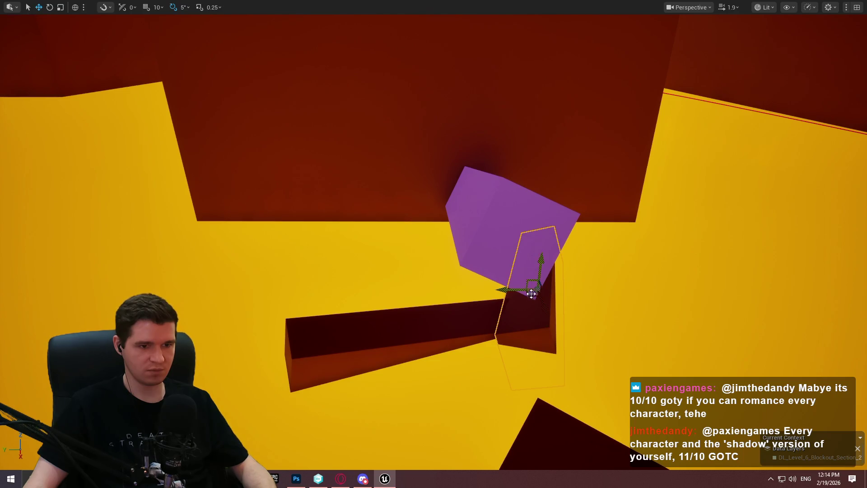
drag(530, 296, 507, 280)
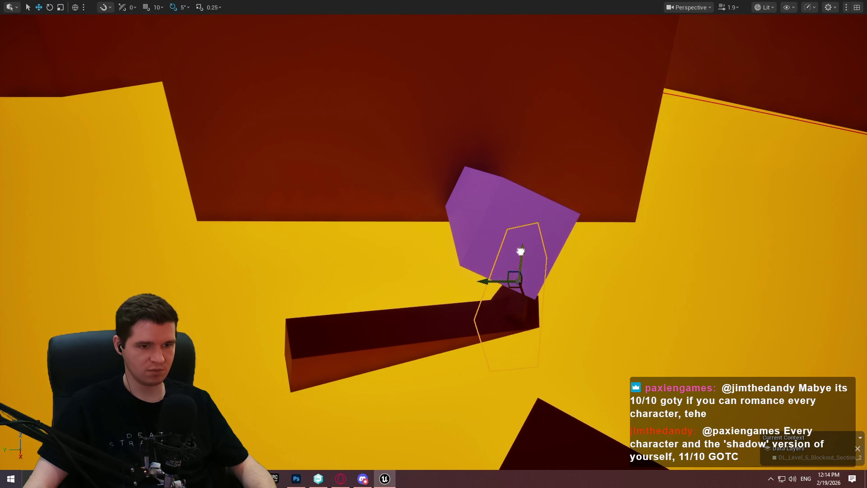
mouse_move(527, 250)
mouse_down()
mouse_move(434, 285)
mouse_move(493, 276)
mouse_up()
mouse_move(398, 238)
mouse_down()
mouse_move(404, 233)
mouse_move(395, 238)
mouse_move(404, 255)
mouse_move(461, 253)
mouse_move(457, 285)
mouse_up()
key(w)
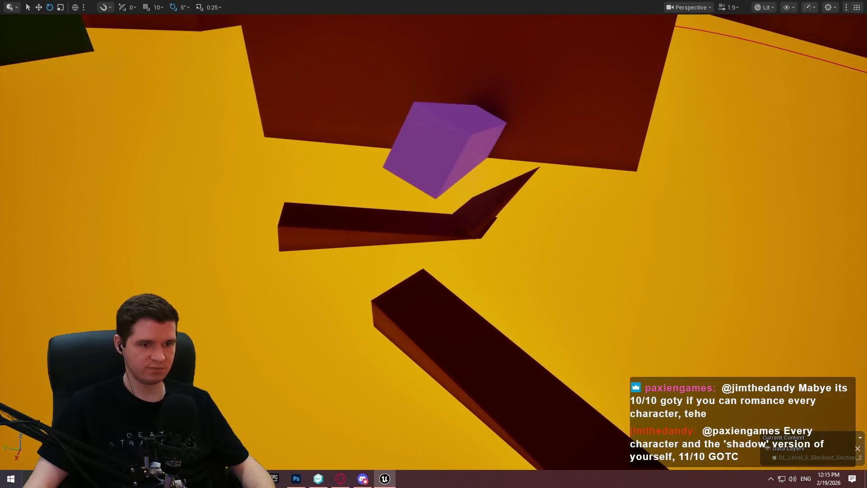
right_click(514, 321)
click(511, 316)
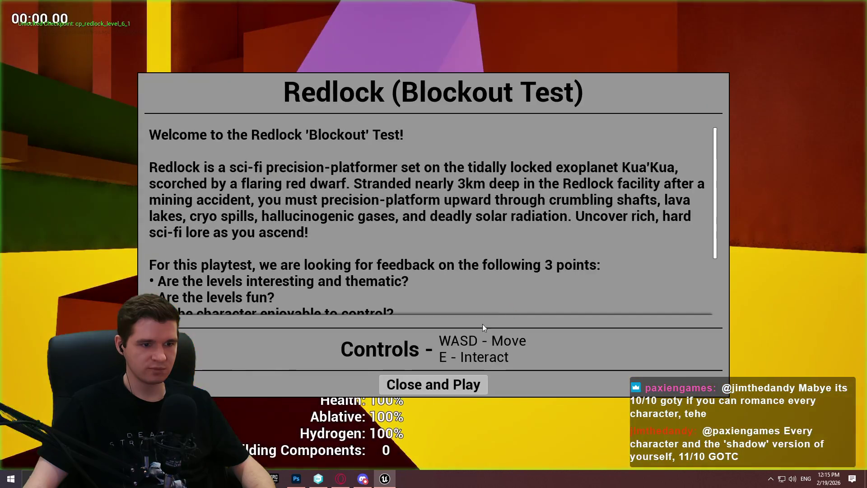
click(434, 384)
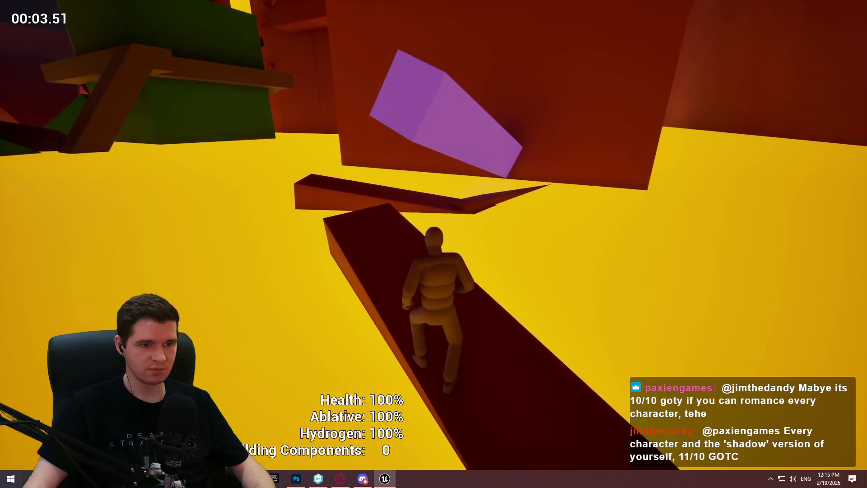
key(w)
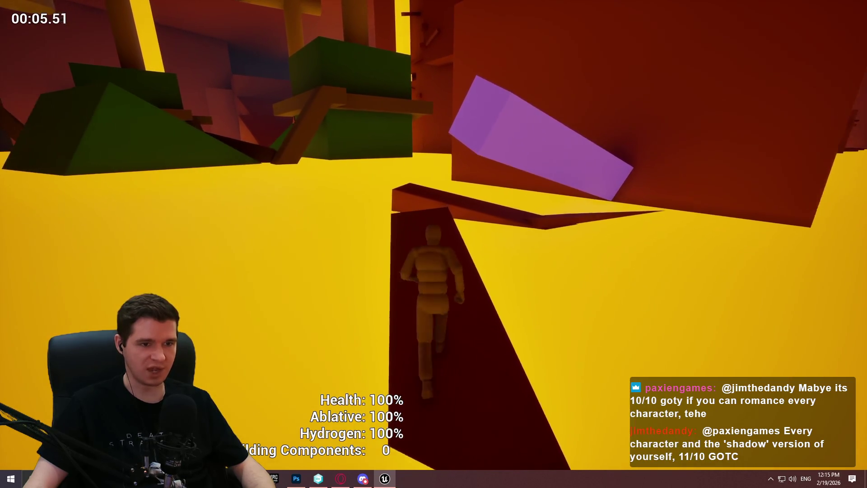
key(space)
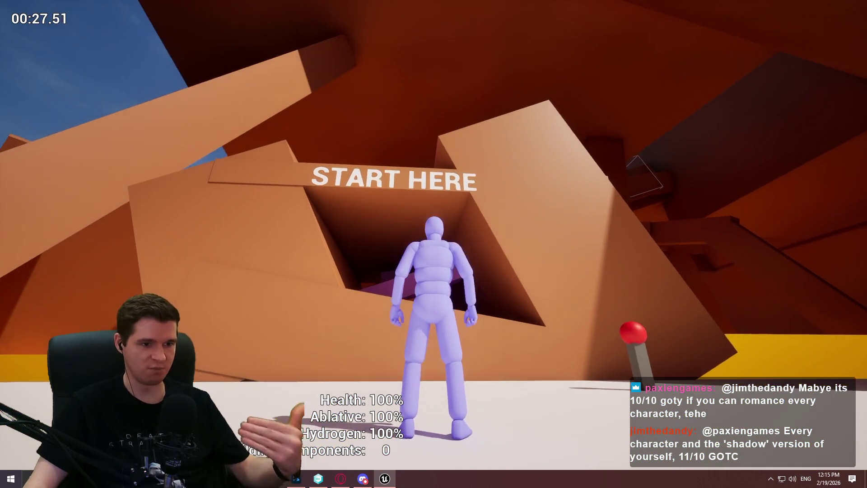
key(Escape)
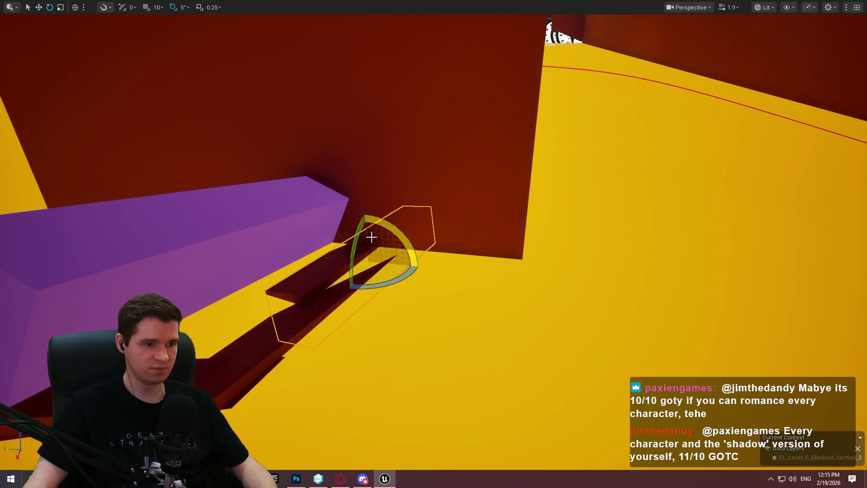
- Rotate the dark wedge about -20° upright beneath the purple beam's end, then deselect it
mouse_move(361, 223)
mouse_down()
mouse_move(354, 239)
mouse_move(365, 218)
mouse_move(357, 201)
mouse_move(366, 259)
mouse_move(352, 238)
mouse_up()
key(w)
key(e)
key(w)
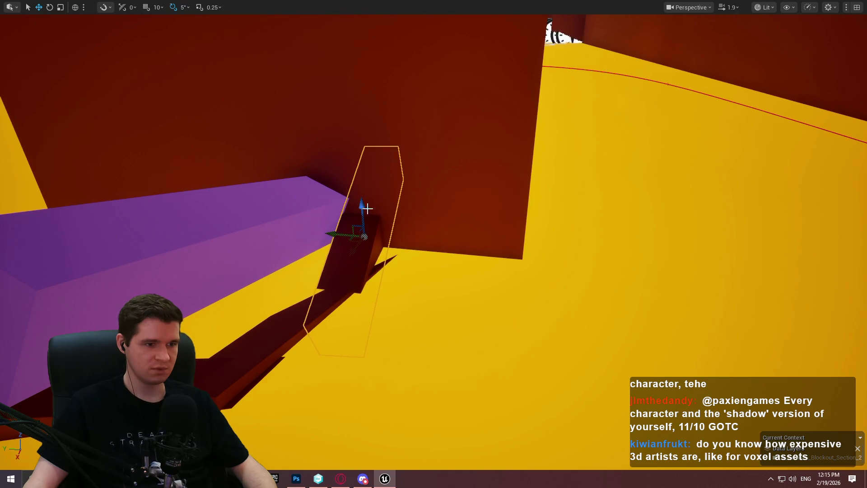
key(Escape)
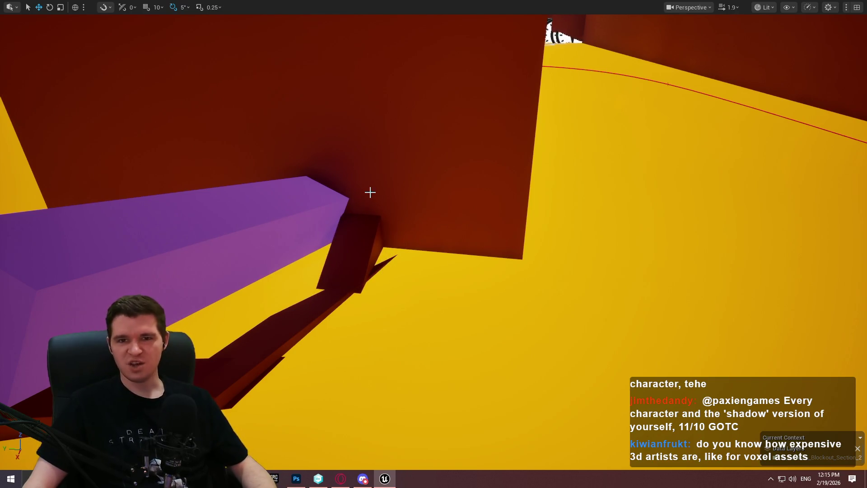
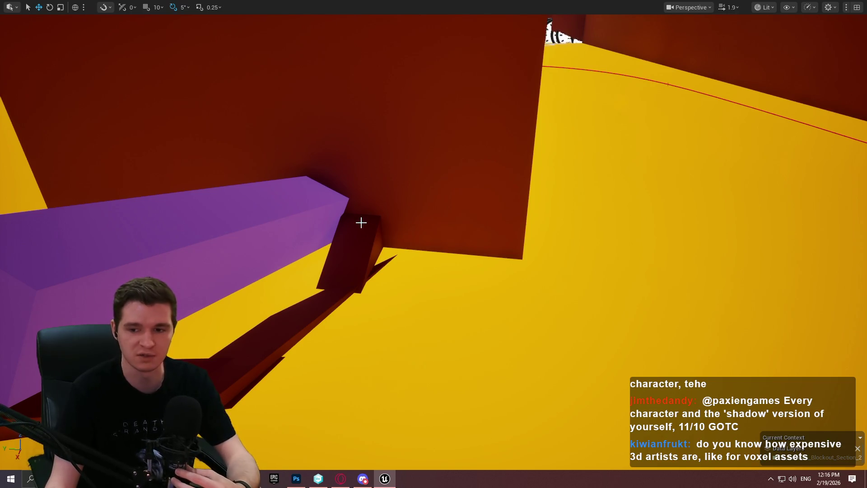
- Fly the camera to the ramp and run a quick Play From Here playtest
drag(274, 304, 354, 306)
right_click(470, 342)
click(532, 334)
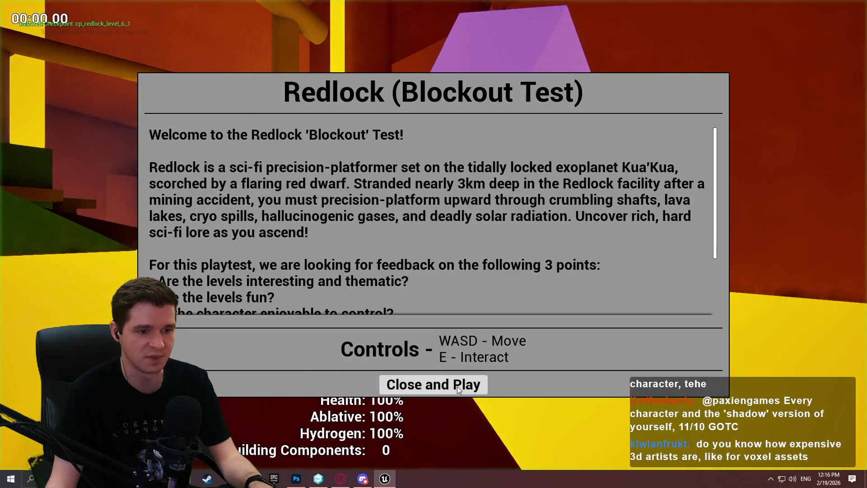
click(457, 386)
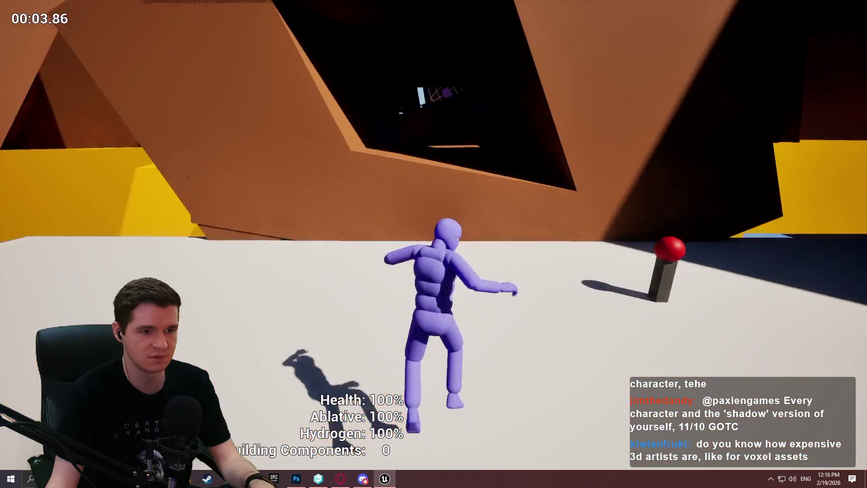
key(Escape)
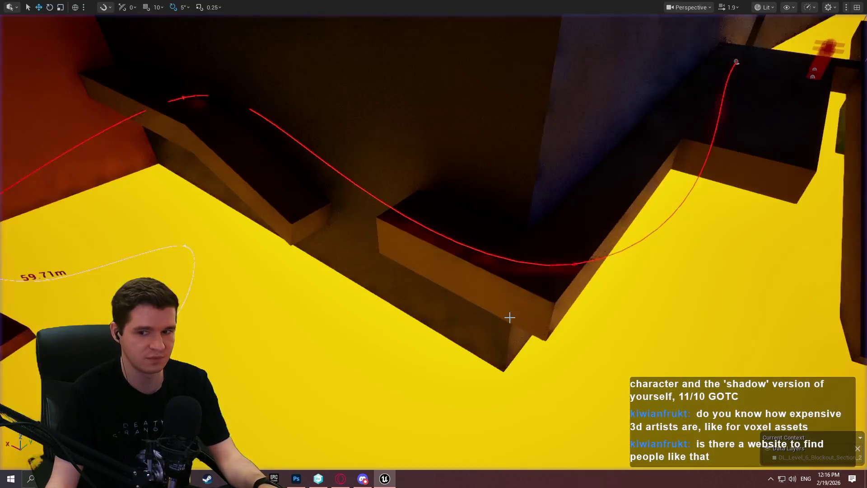
- Frame the viewport on the ramp block Cube1737
key(f)
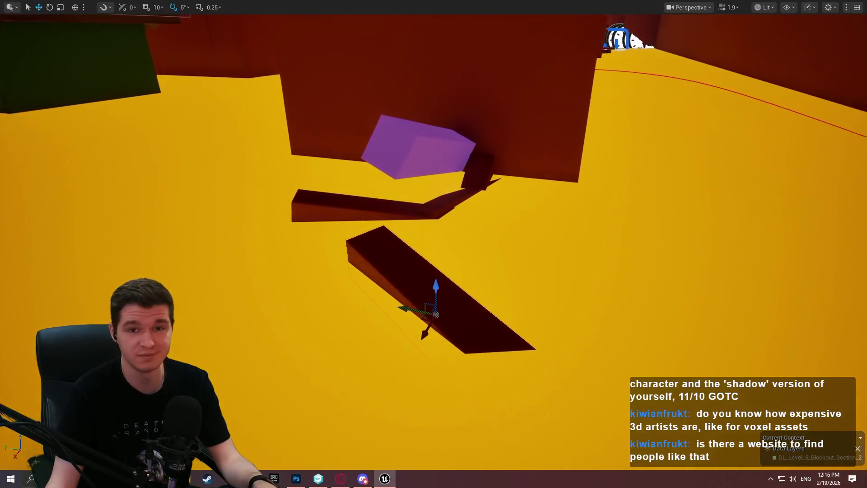
scroll(565, 189, up, 3)
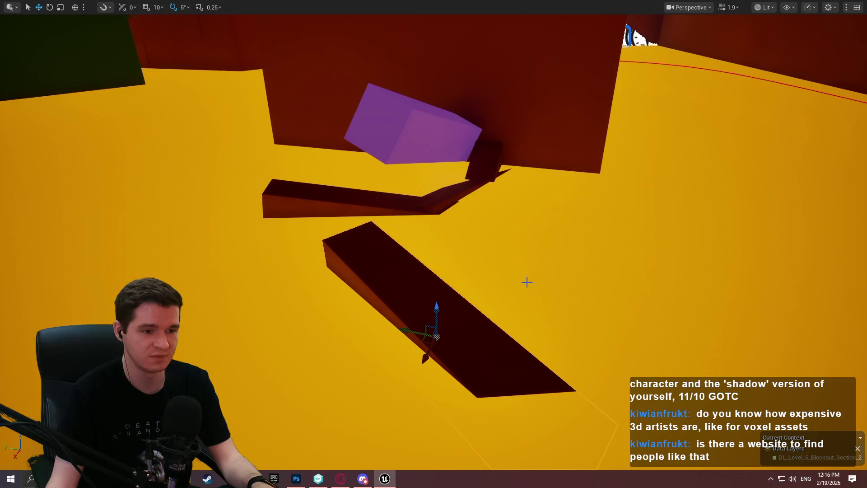
right_click(468, 318)
click(552, 443)
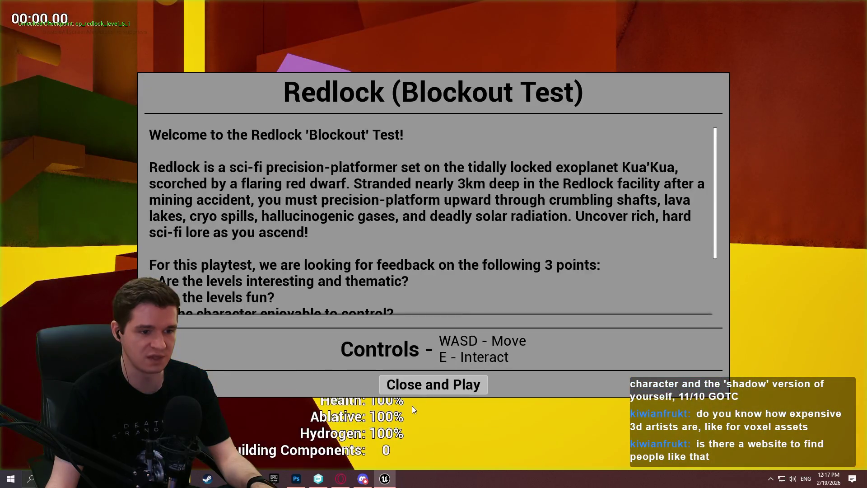
- Playtest from the ramp, walking along the dark path and off the purple walkway's end
click(422, 386)
key(w)
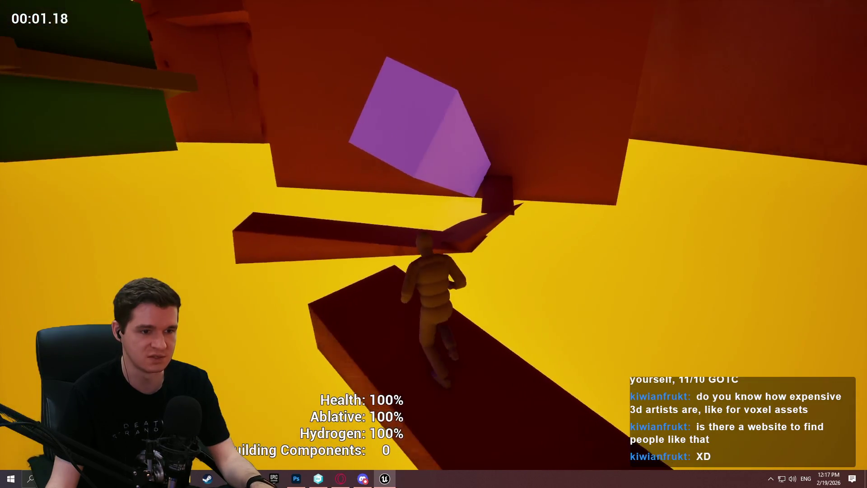
key(s)
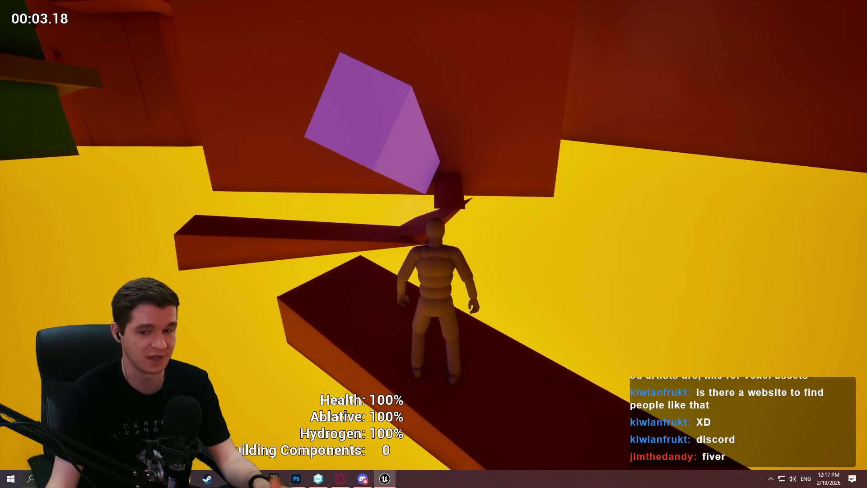
key(w)
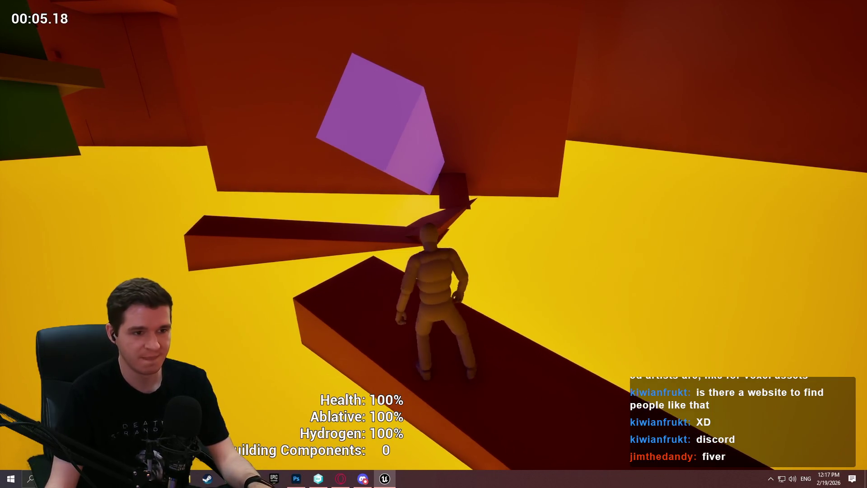
key(w)
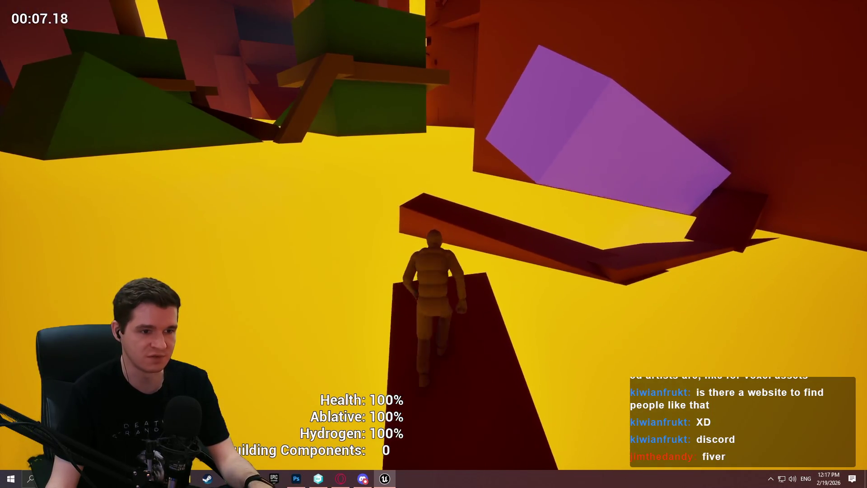
key(w)
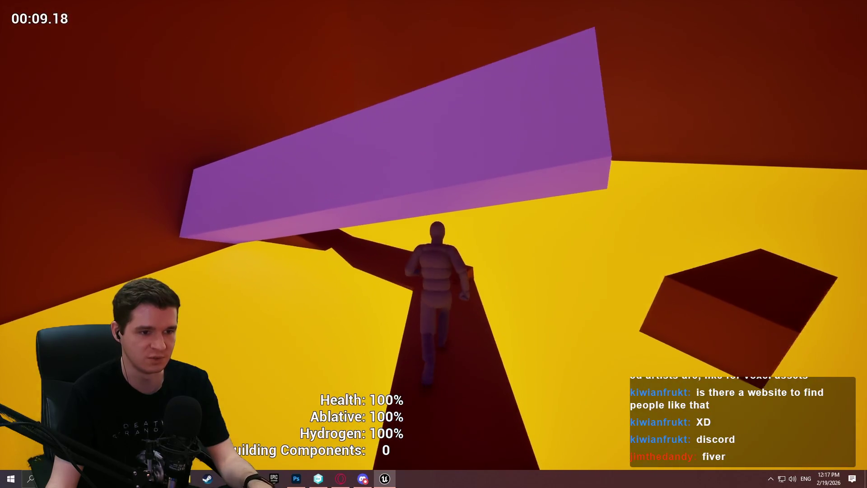
key(w)
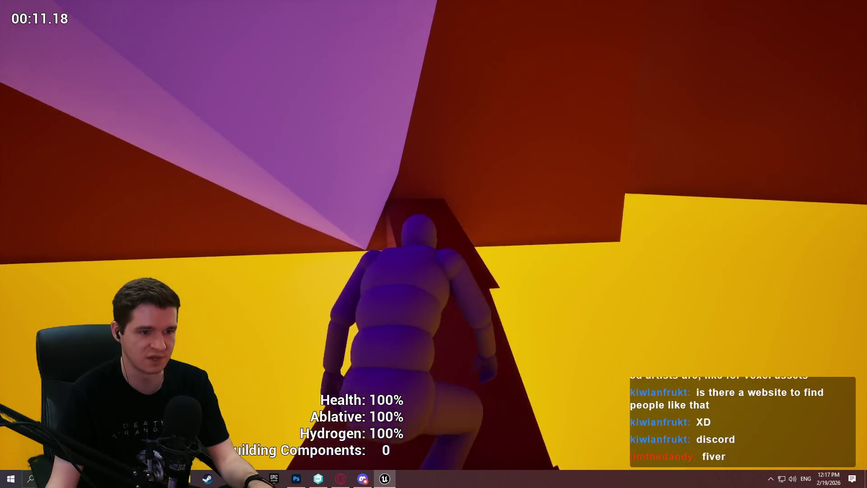
key(w)
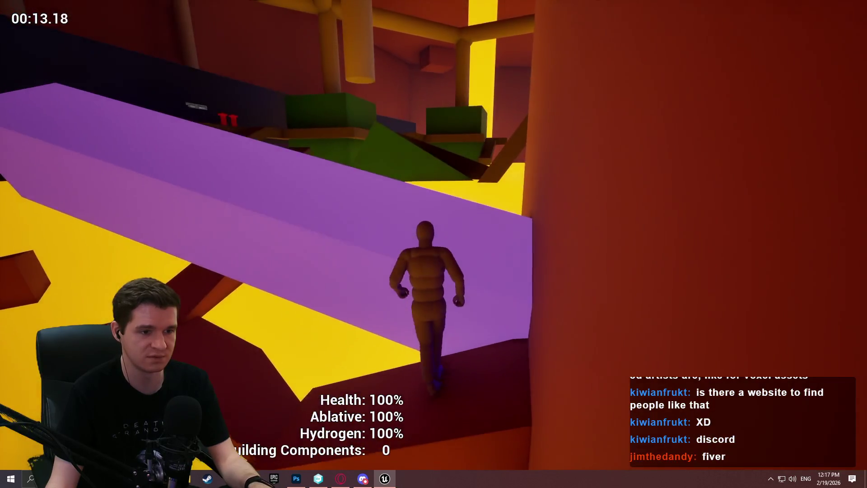
key(w)
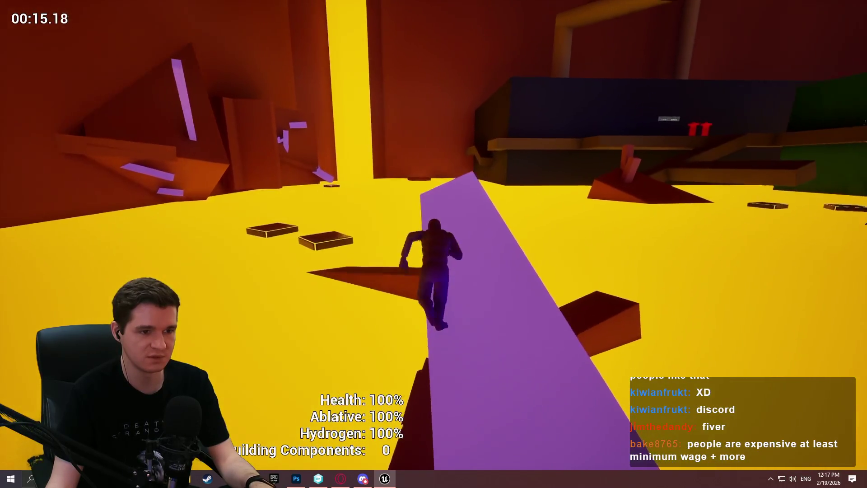
key(w)
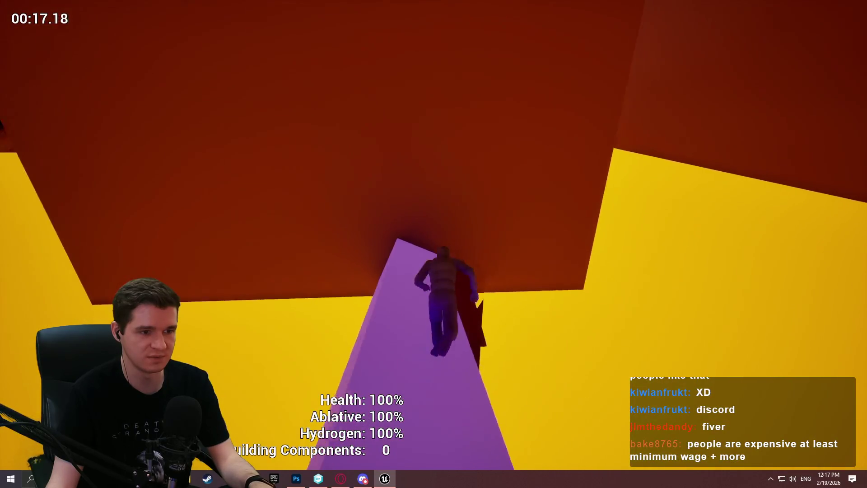
key(w)
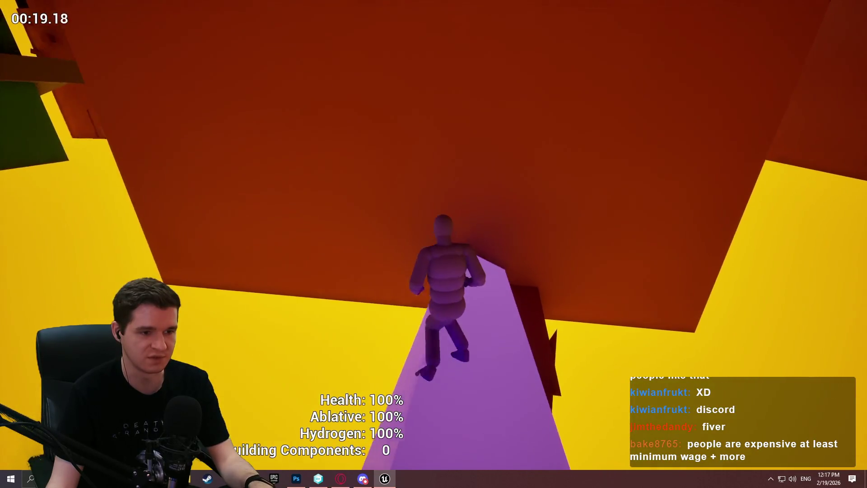
key(Escape)
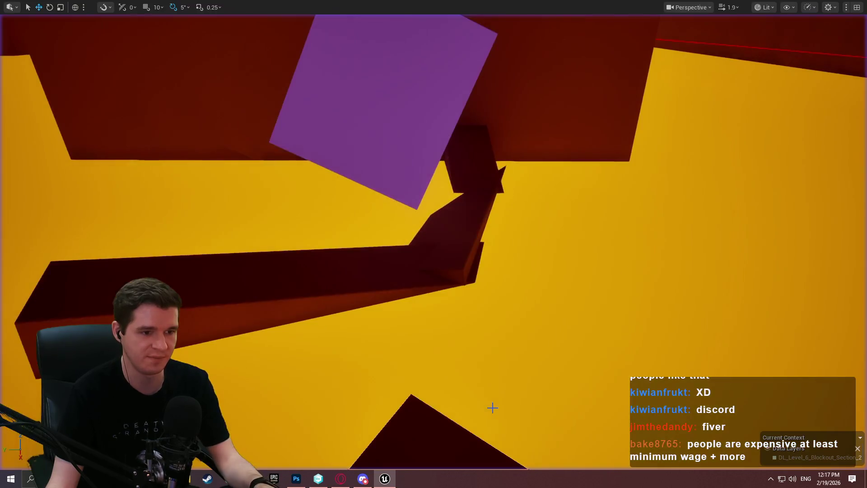
- Fly the editor camera up around the pillar, then switch to the itch.io Game Jams page
key(w)
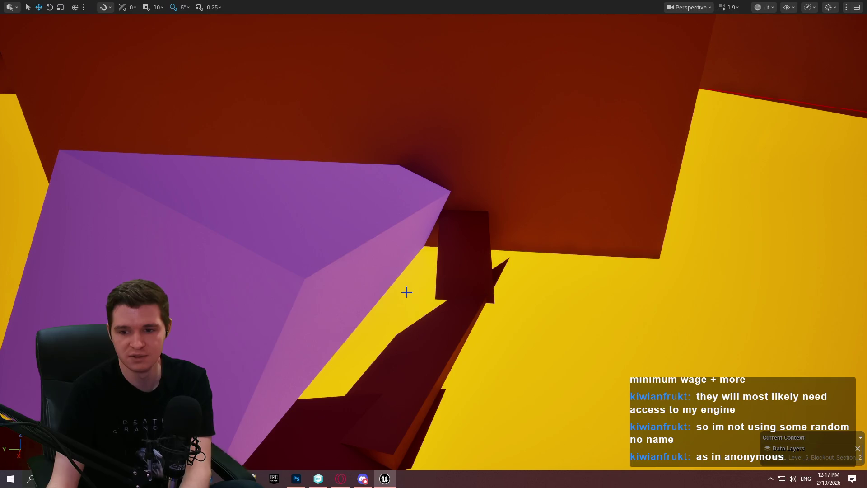
drag(414, 342, 401, 295)
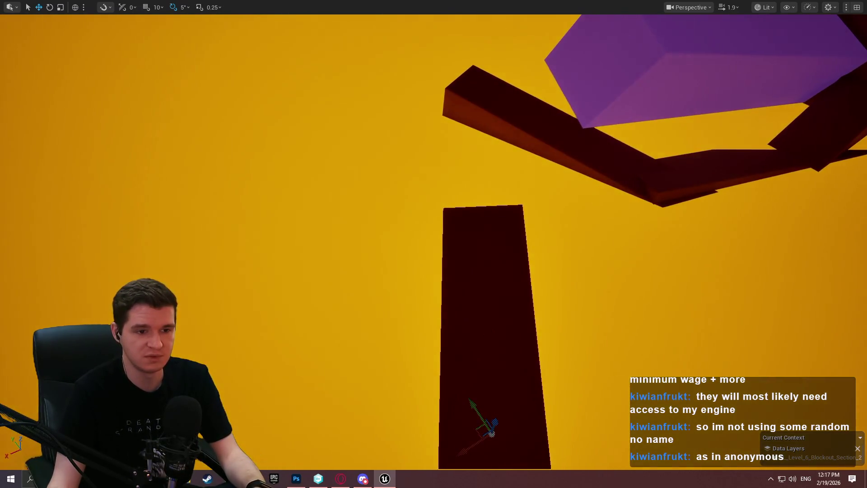
right_click(497, 355)
drag(470, 354, 473, 345)
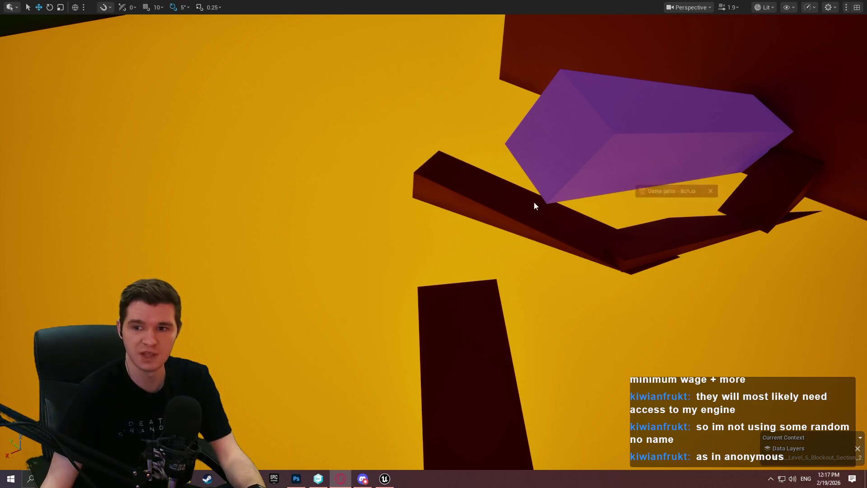
key(alt+Tab)
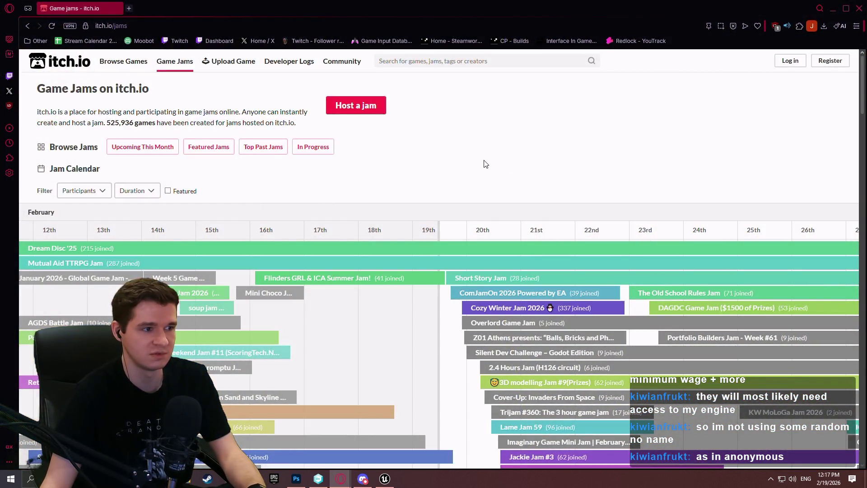
- Scroll around the itch.io game jams calendar
scroll(509, 149, down, 7)
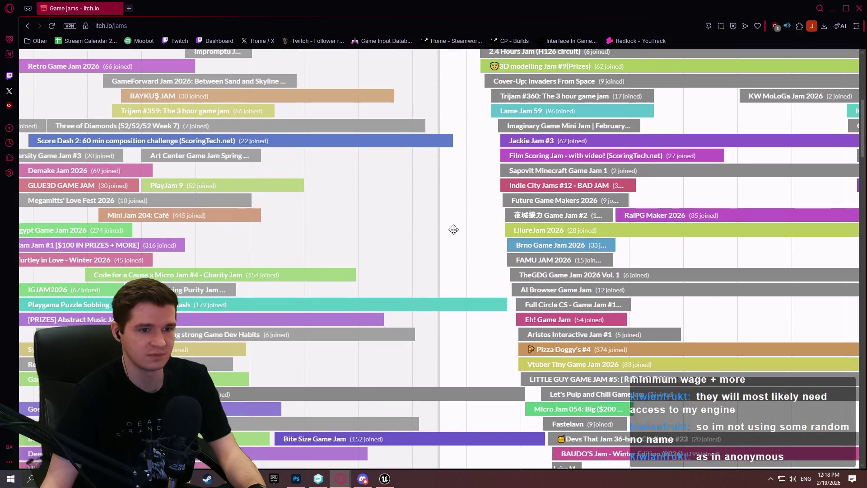
drag(454, 229, 224, 215)
scroll(224, 215, right, 10)
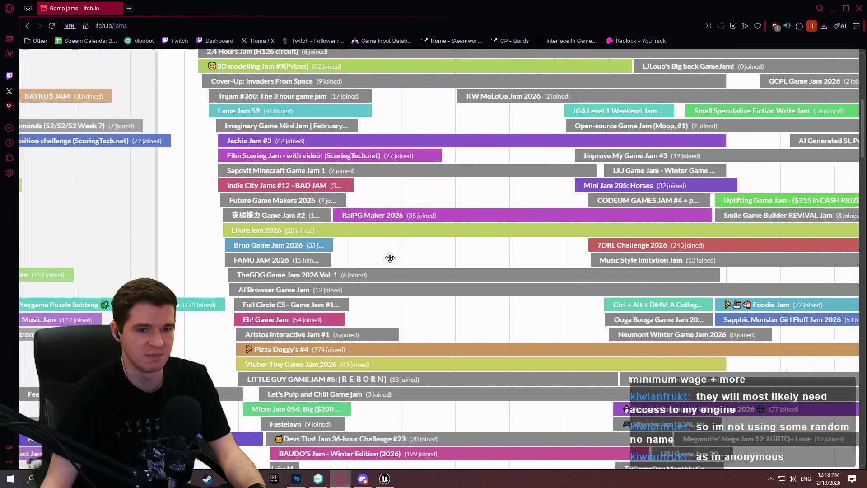
scroll(329, 272, right, 3)
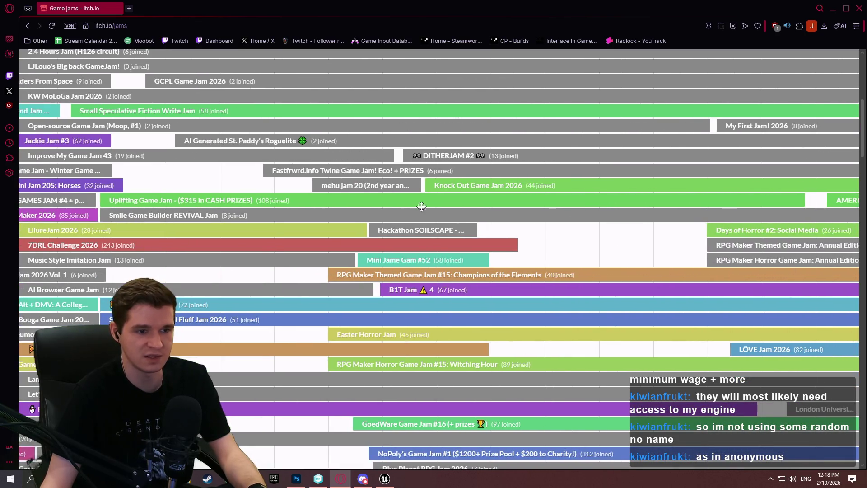
scroll(261, 225, left, 4)
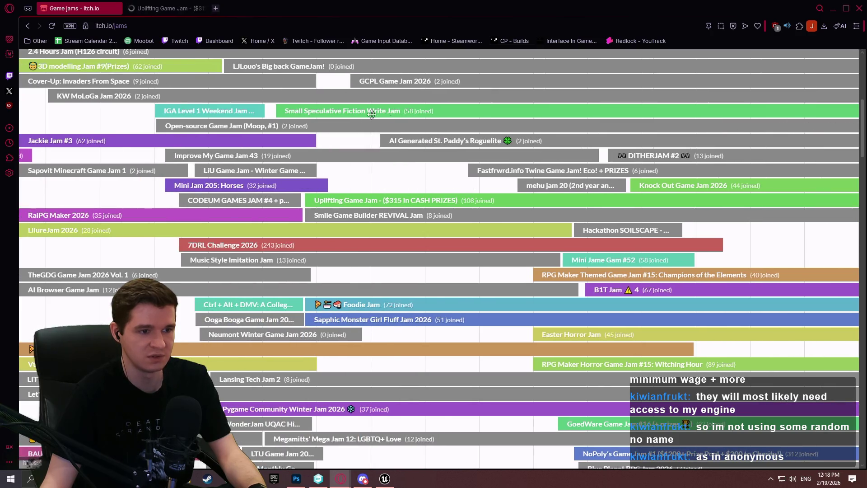
- Scroll through the Uplifting Game Jam page, then close its tab
click(164, 14)
scroll(341, 216, down, 5)
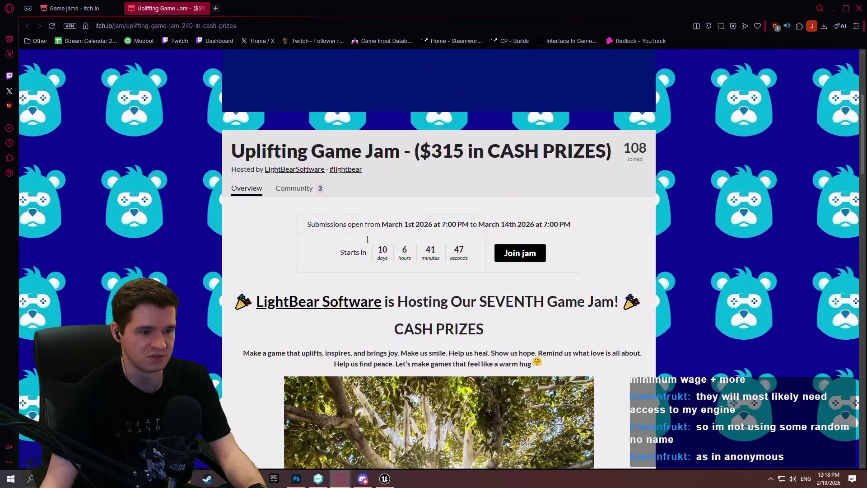
scroll(296, 228, down, 10)
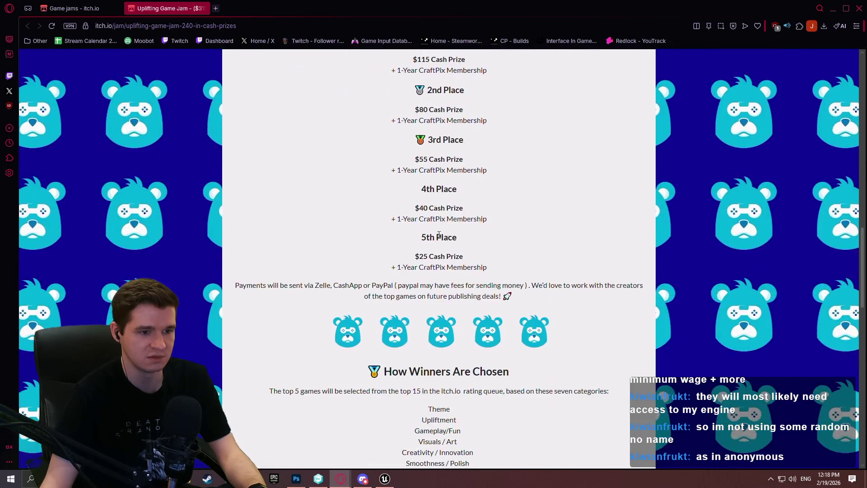
scroll(409, 297, down, 10)
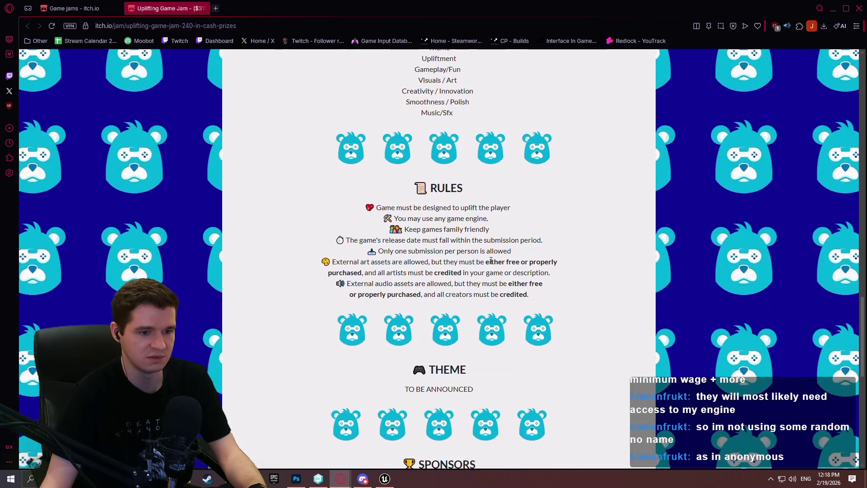
scroll(480, 293, down, 4)
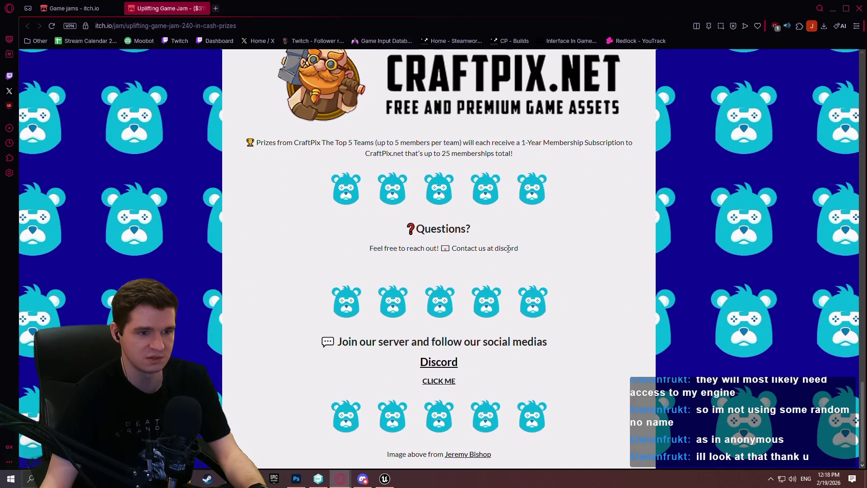
drag(365, 246, 334, 260)
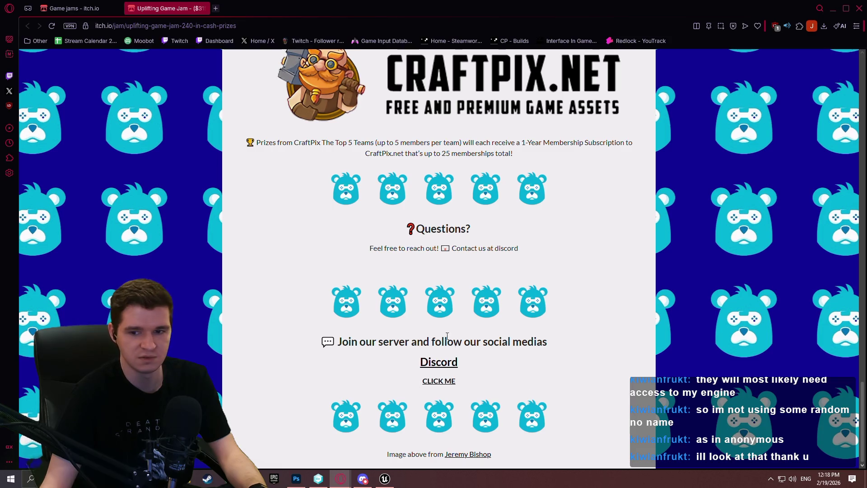
click(202, 9)
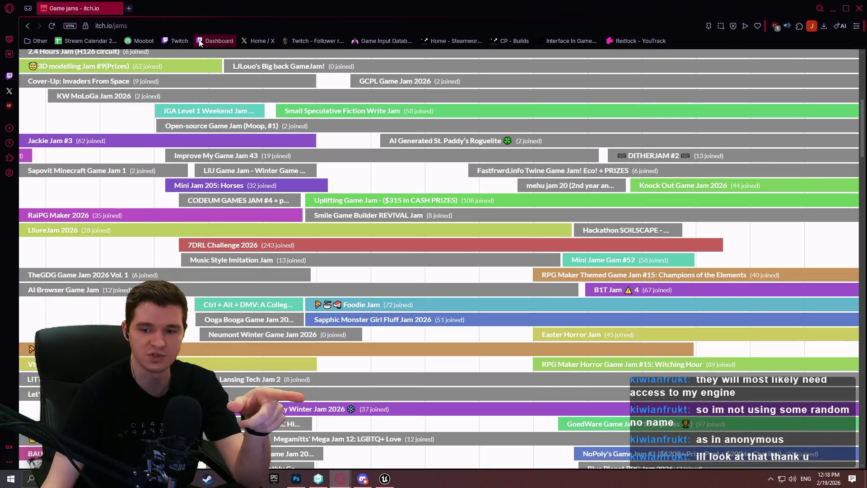
- Browse the jam calendar a bit more, then close the browser window
drag(751, 263, 492, 251)
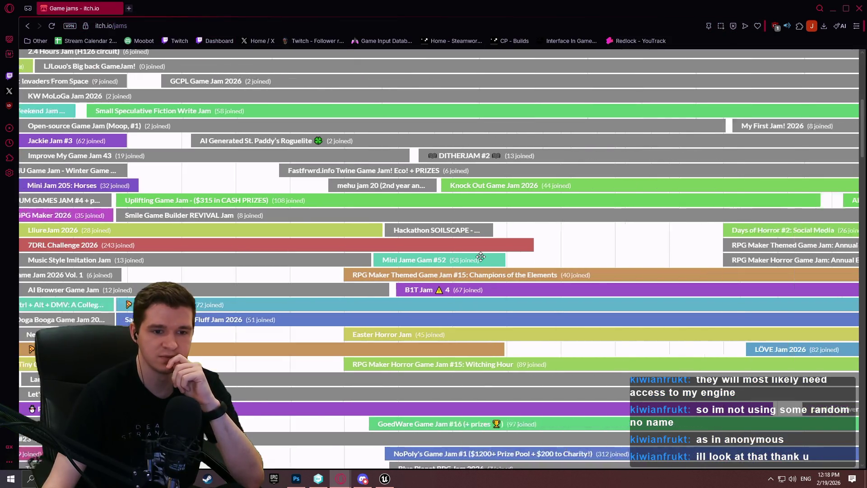
scroll(261, 327, down, 1)
scroll(260, 327, down, 5)
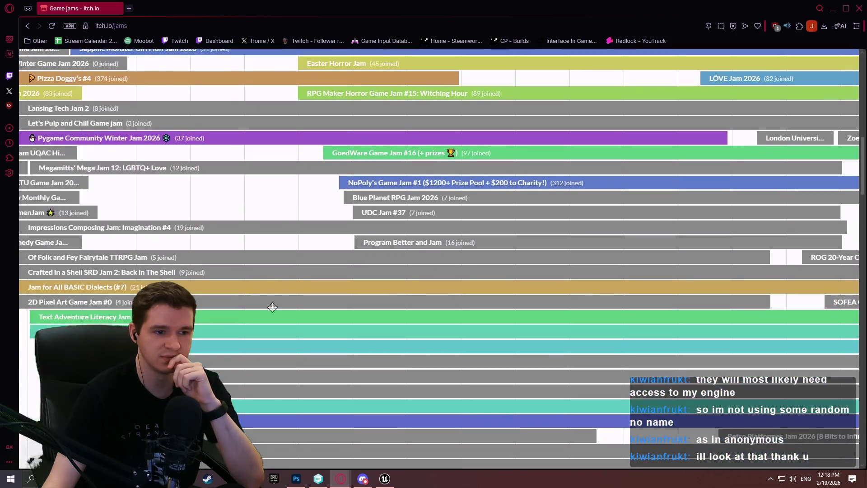
drag(254, 239, 569, 235)
scroll(626, 58, up, 2)
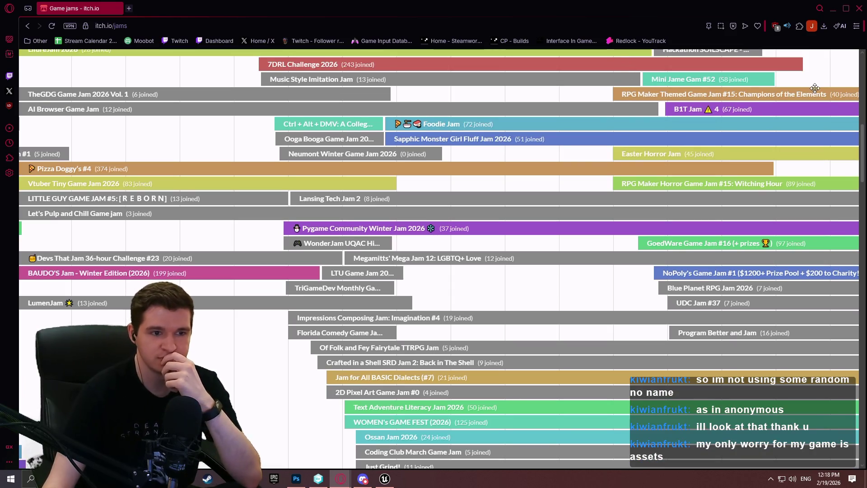
click(859, 10)
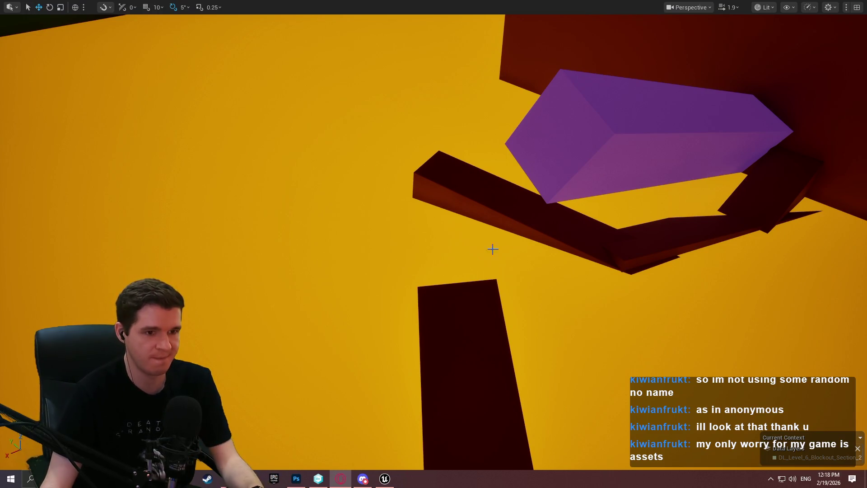
mouse_move(434, 244)
mouse_down()
mouse_move(434, 216)
mouse_move(425, 212)
mouse_move(406, 226)
mouse_move(443, 253)
mouse_up()
mouse_move(457, 300)
mouse_down()
mouse_move(469, 289)
mouse_move(458, 300)
mouse_up()
right_click(463, 299)
click(540, 461)
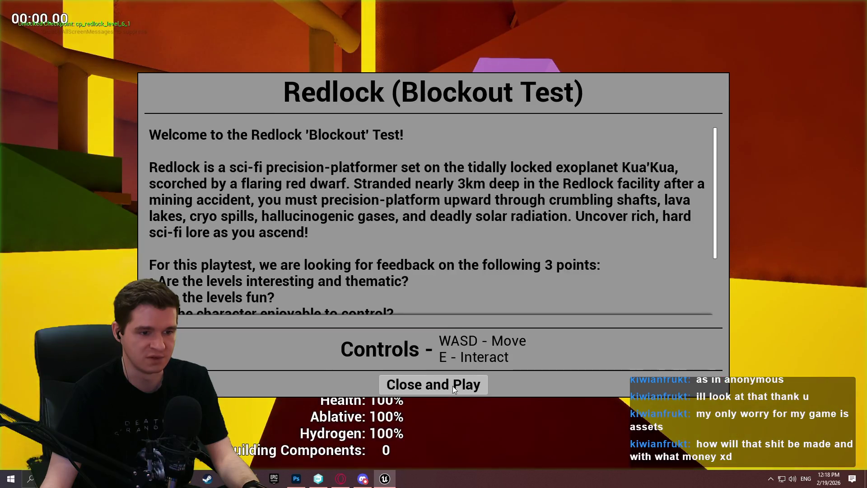
click(453, 385)
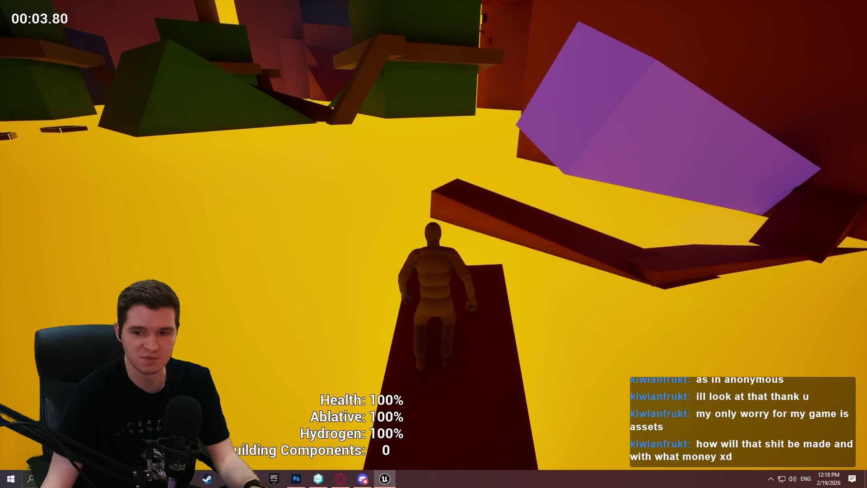
key(w)
key(space)
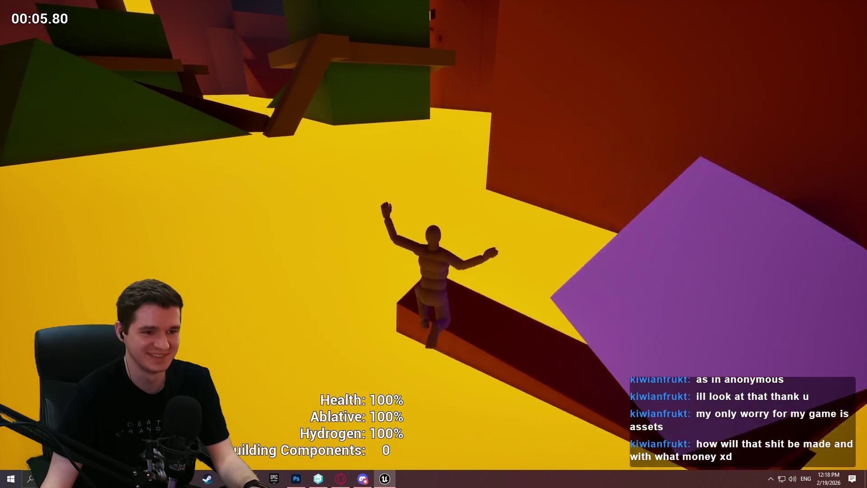
key(w)
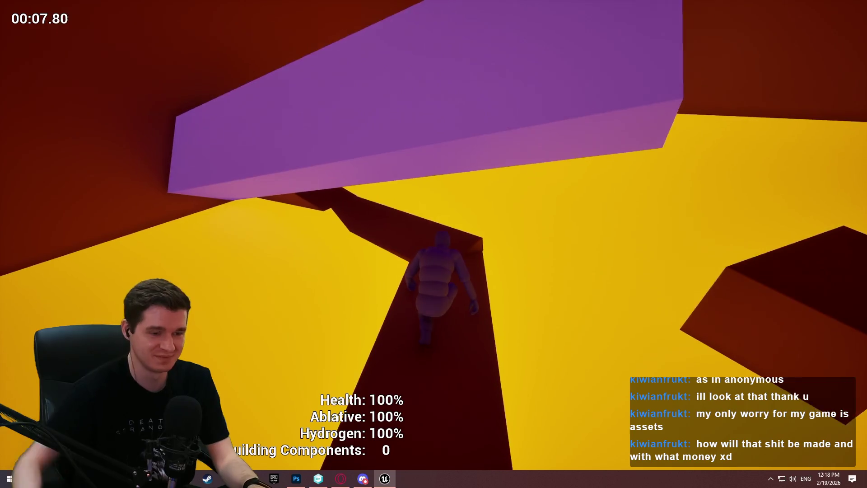
key(w)
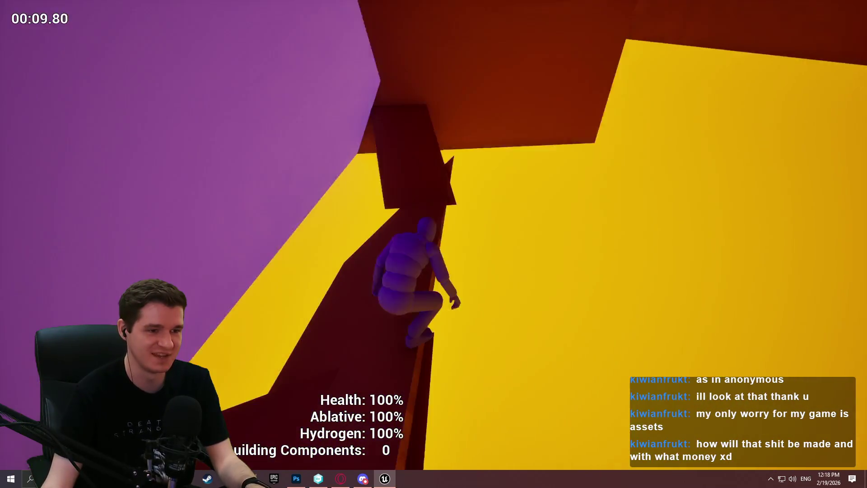
key(w)
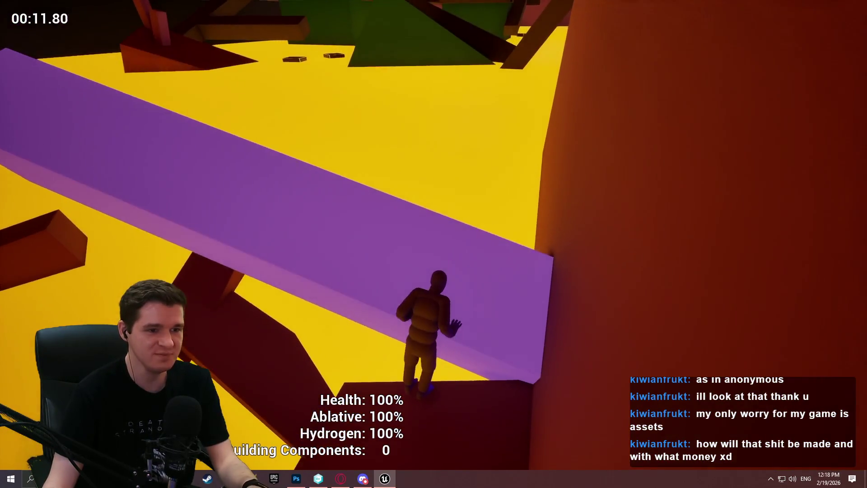
key(w)
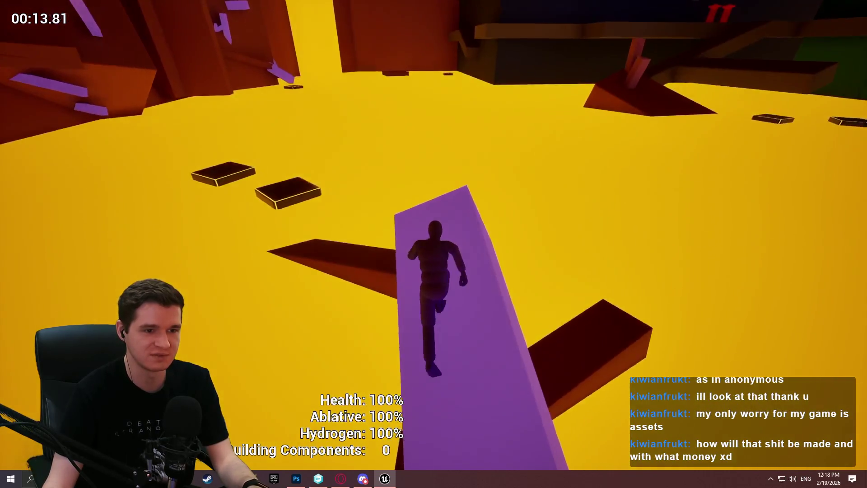
key(w)
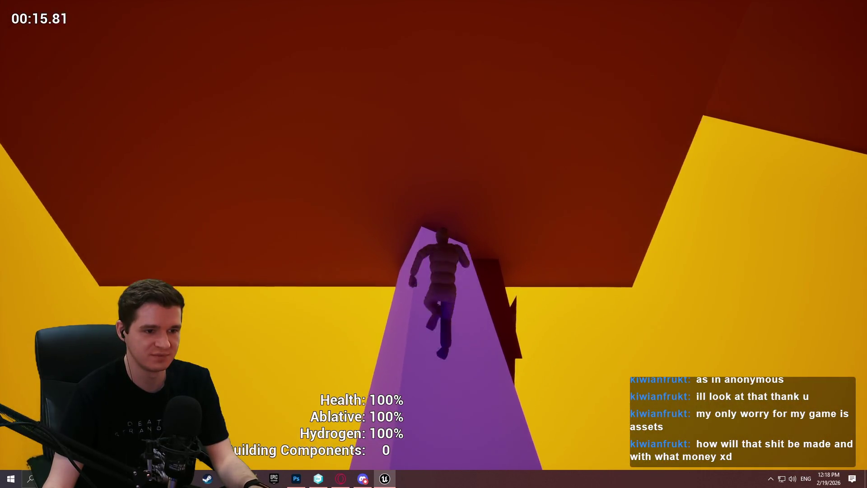
key(w)
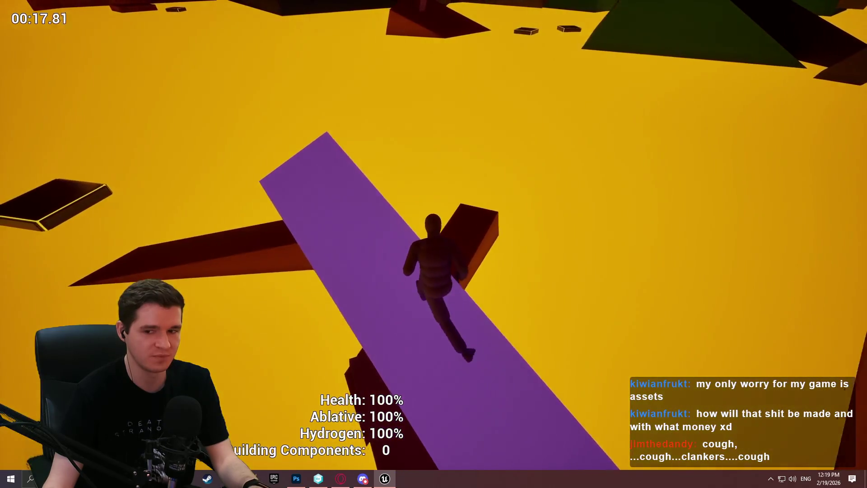
key(w)
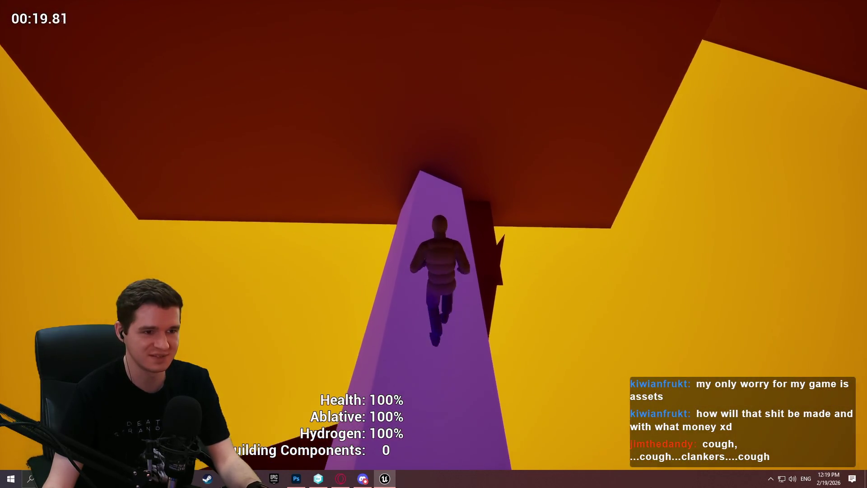
key(Escape)
mouse_move(509, 343)
mouse_down()
mouse_move(490, 294)
mouse_move(510, 333)
mouse_up()
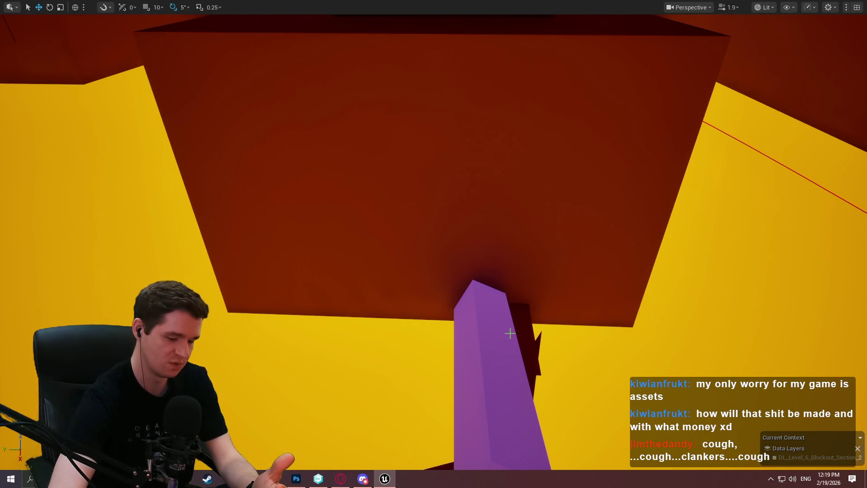
- Orbit around the purple block and restore the full editor layout with F11
drag(481, 306, 481, 307)
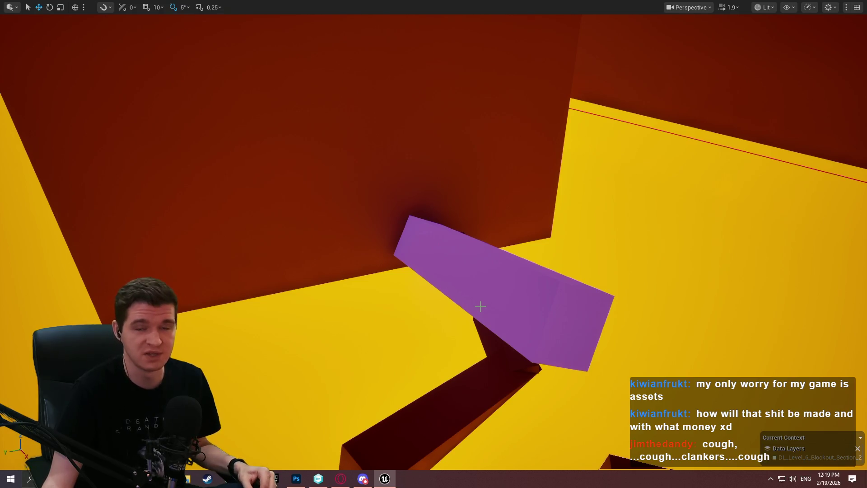
drag(528, 297, 531, 268)
key(F11)
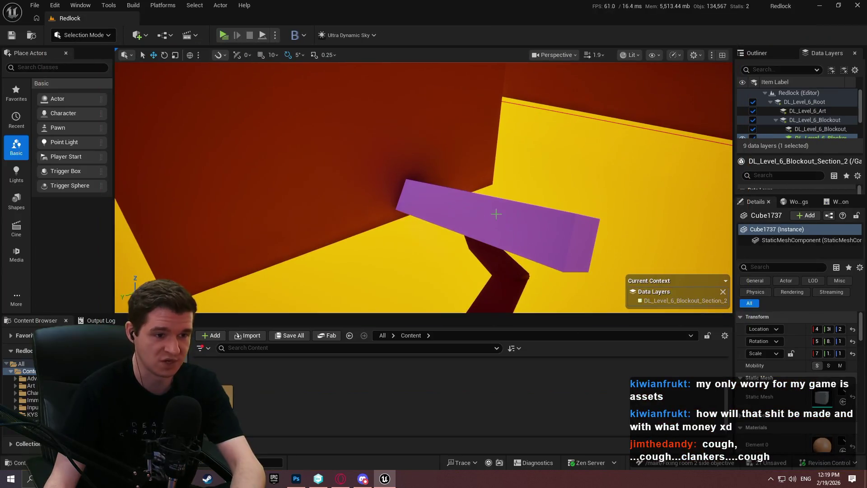
drag(439, 198, 440, 199)
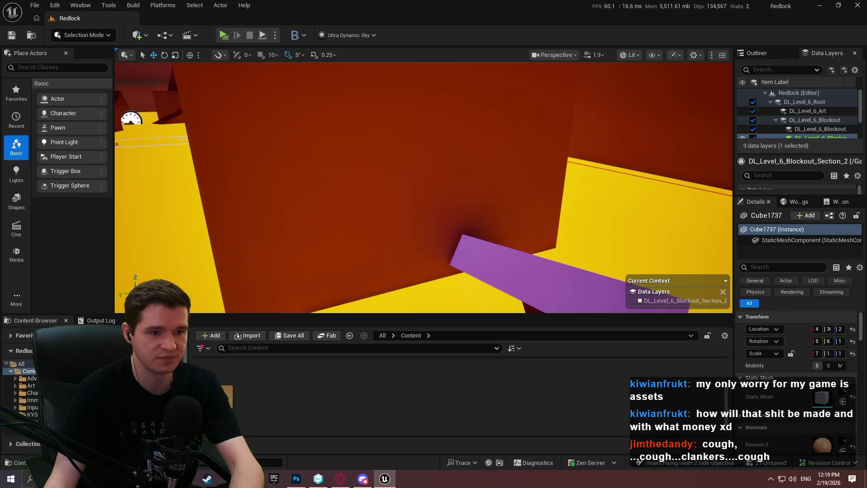
drag(439, 199, 439, 198)
drag(287, 204, 287, 204)
- Select the BP_TimedPlatform_Sink4 platform and return the viewport to full screen
click(246, 232)
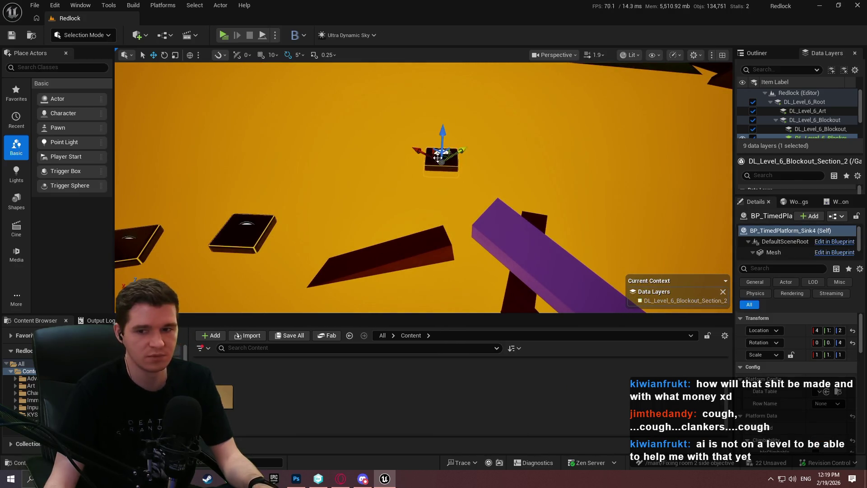
drag(443, 138, 443, 138)
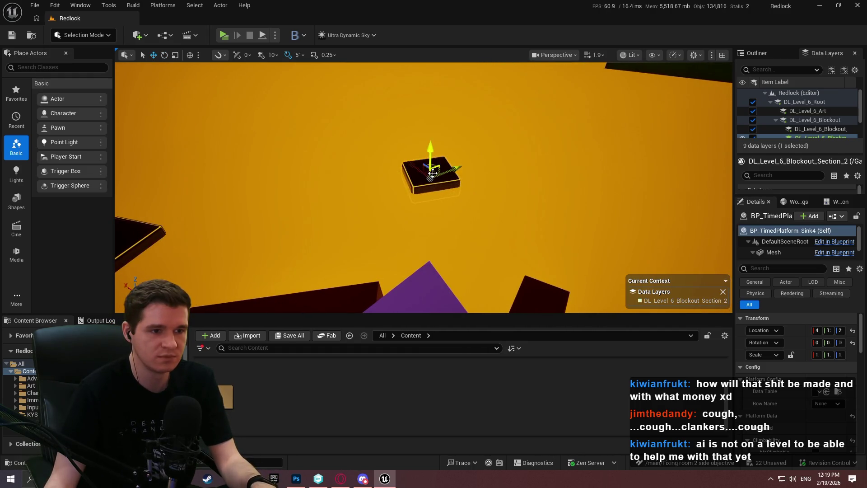
drag(404, 186, 404, 186)
key(F11)
right_click(558, 65)
- Playtest from this spot, running the purple pillar and jumping across the dark platforms, then stop
click(605, 372)
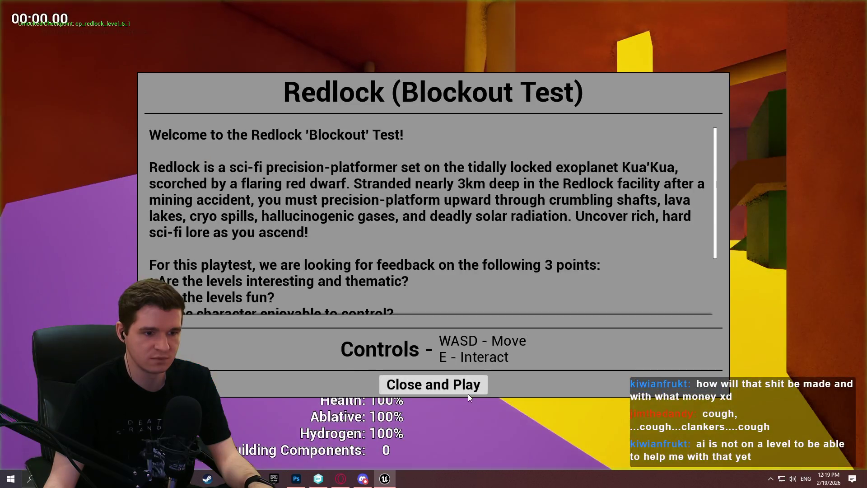
click(469, 396)
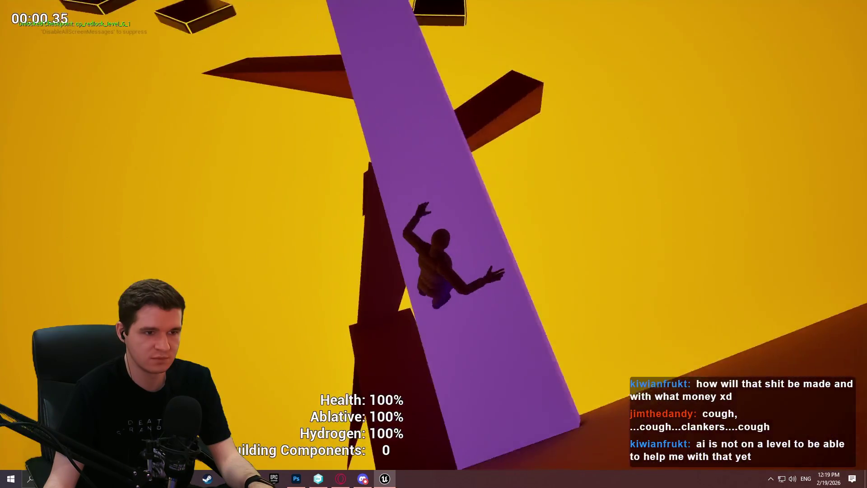
key(w)
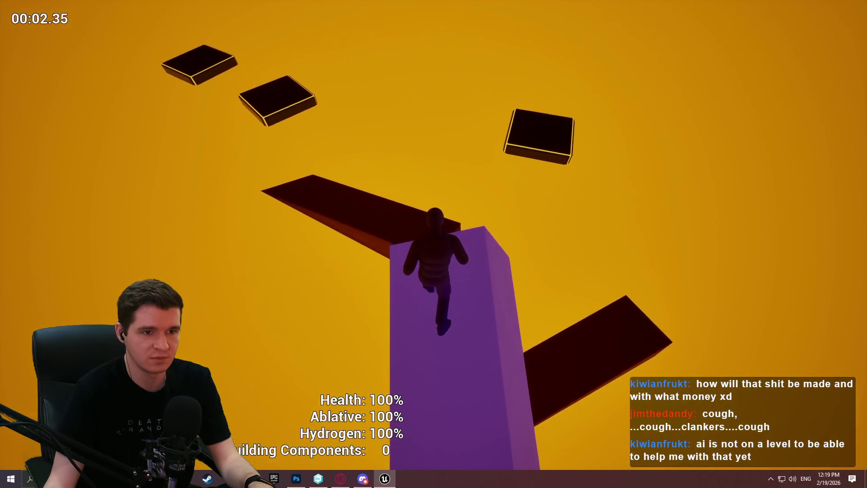
key(w)
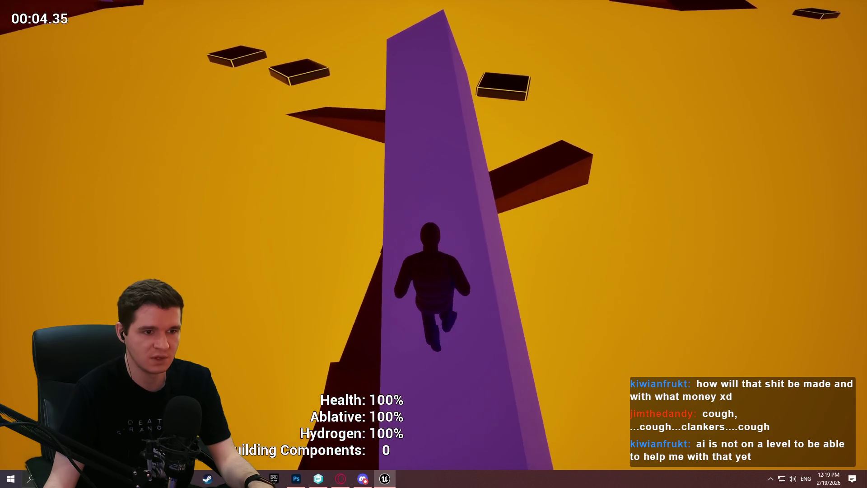
key(space)
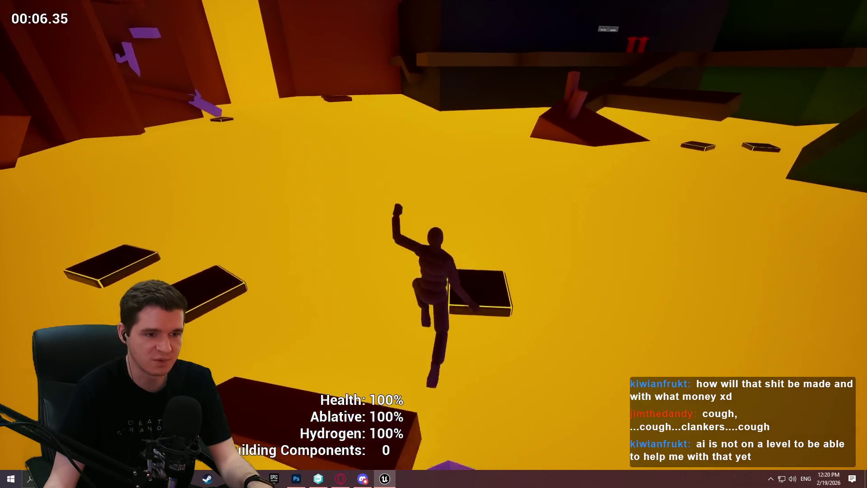
key(w)
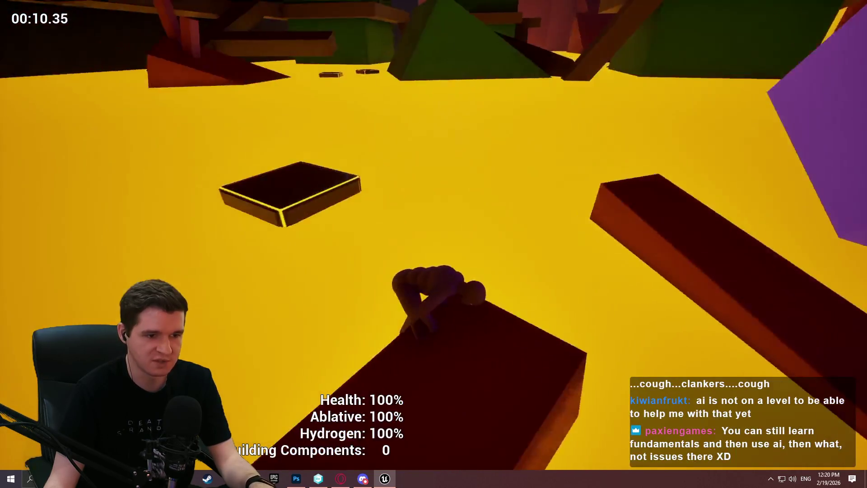
key(w)
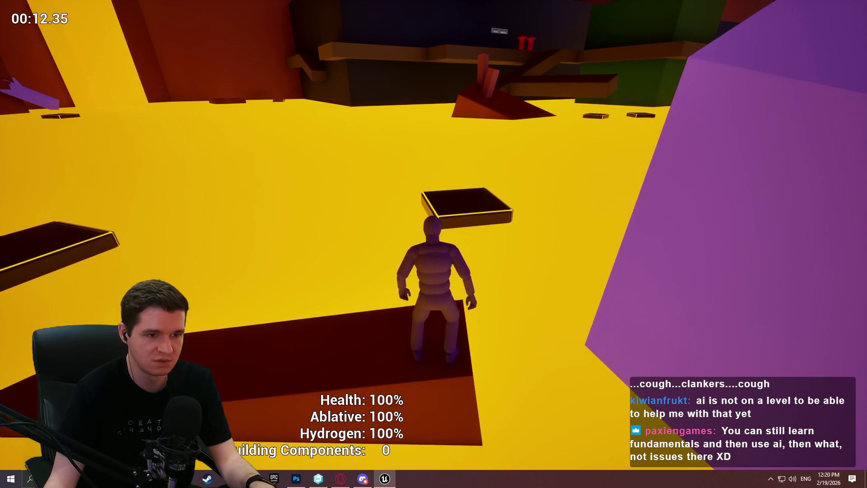
key(space)
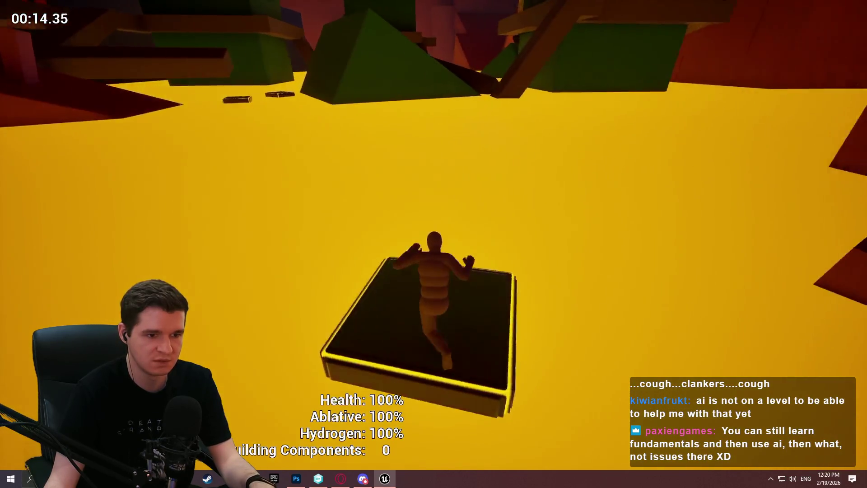
key(w)
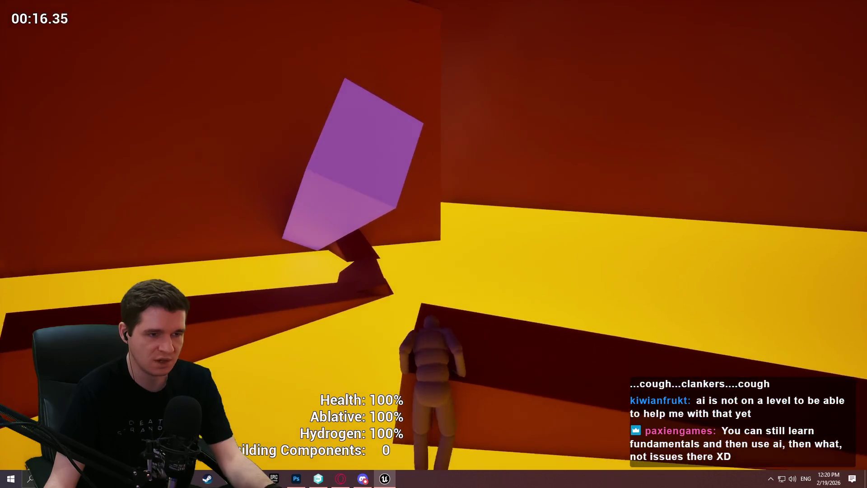
key(Escape)
scroll(404, 119, down, 5)
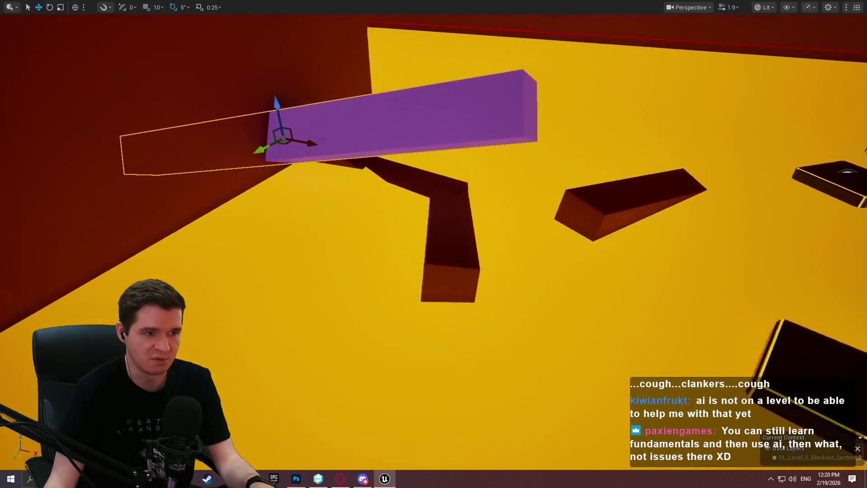
- Shorten the purple box, rotate it 20 degrees and raise it
key(f)
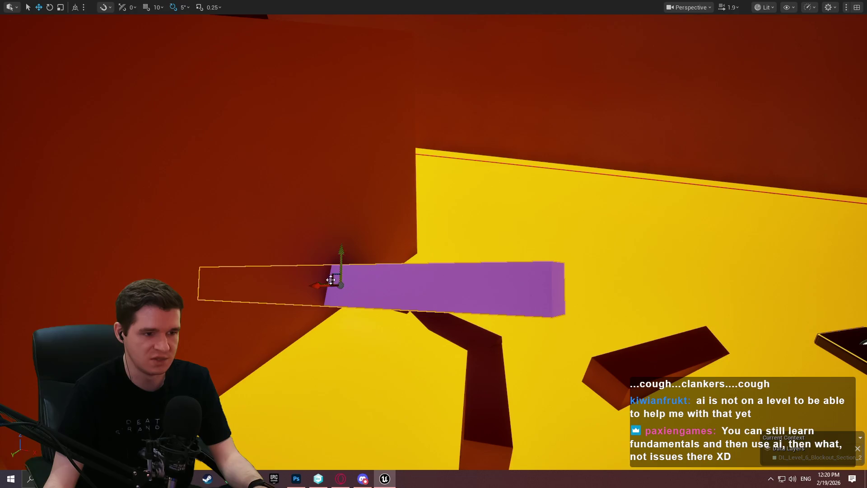
mouse_move(315, 283)
mouse_down()
mouse_move(584, 329)
mouse_move(233, 297)
mouse_move(491, 316)
mouse_up()
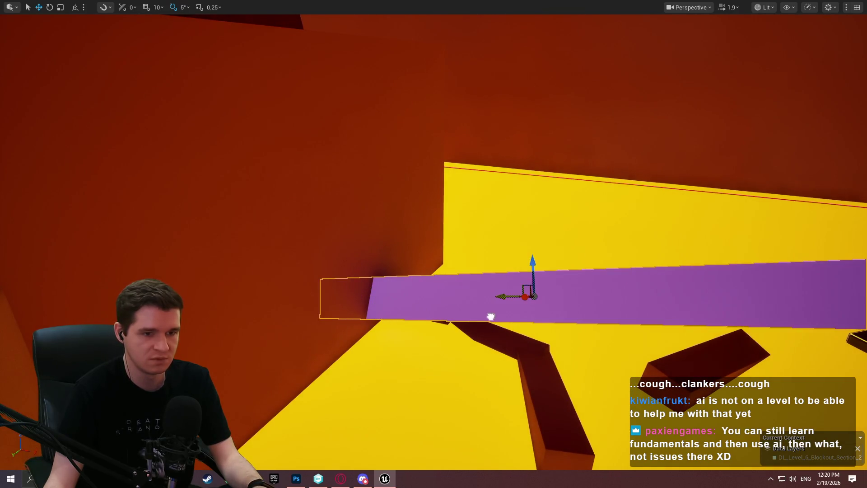
drag(536, 297, 506, 298)
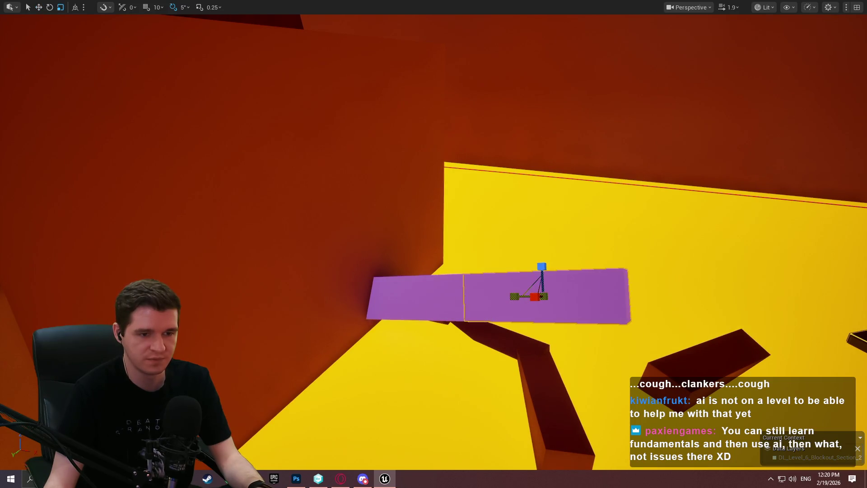
drag(561, 248, 524, 248)
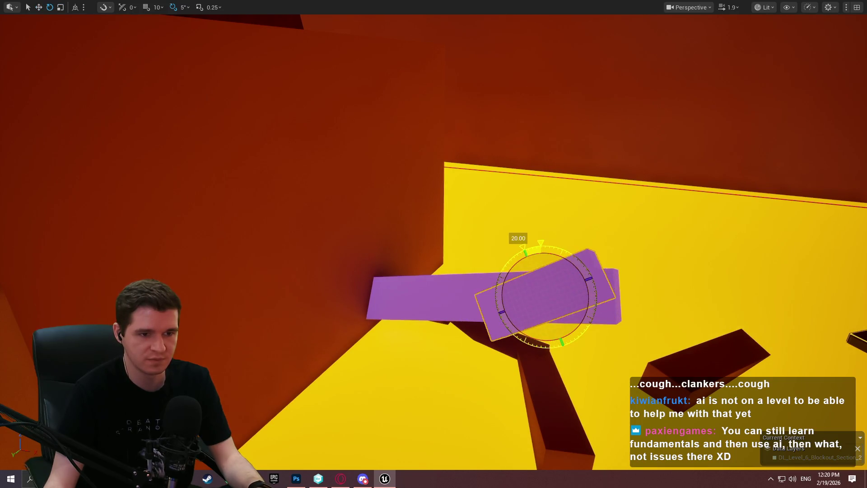
drag(527, 277, 509, 254)
- Move the angled box down into place at the walkway's end and shorten it further
drag(571, 268, 549, 307)
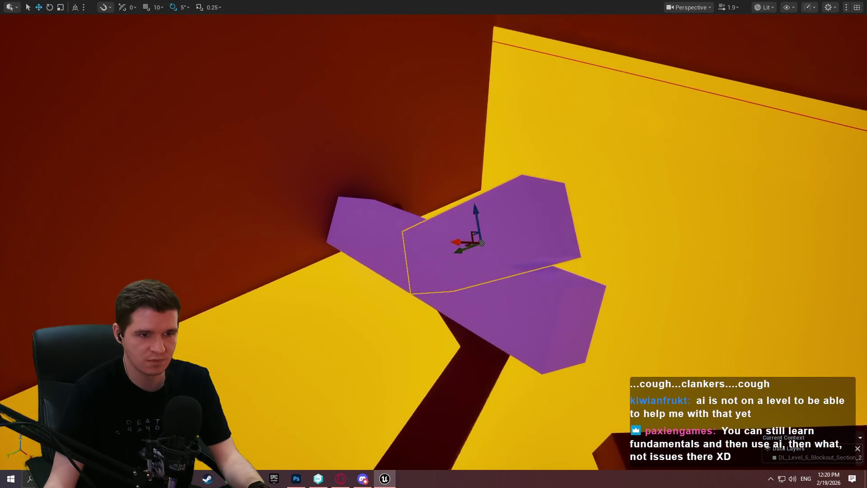
drag(459, 251, 571, 244)
mouse_move(587, 183)
mouse_down()
mouse_move(595, 186)
mouse_move(616, 274)
mouse_move(615, 264)
mouse_move(609, 274)
mouse_up()
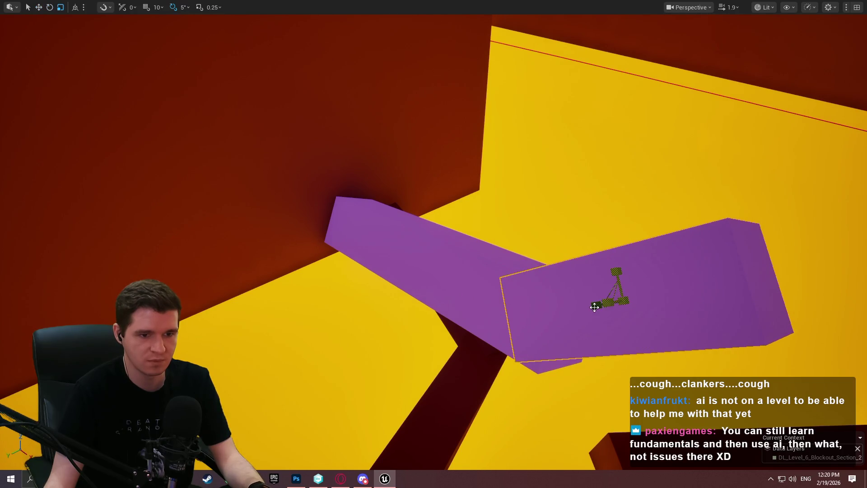
mouse_move(624, 301)
mouse_down()
mouse_move(579, 293)
mouse_move(606, 291)
mouse_up()
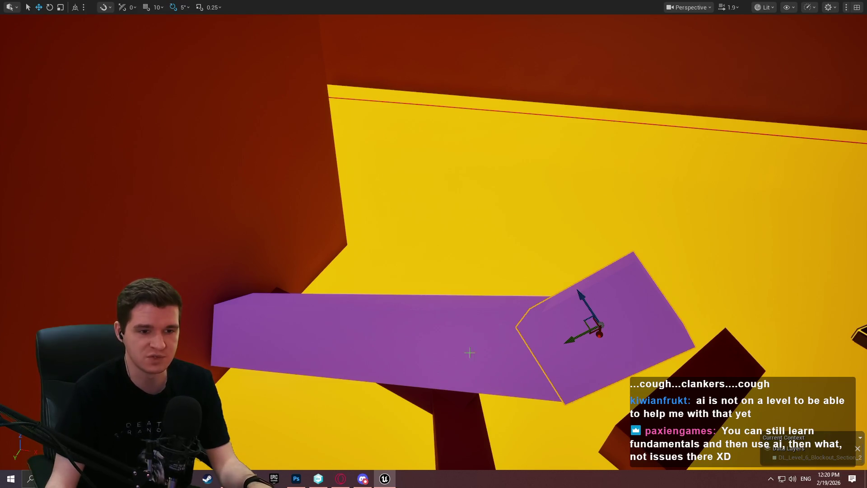
- Rotate the angled purple end piece 25 degrees and shift it into position
scroll(470, 353, down, 2)
scroll(606, 313, up, 2)
drag(566, 322, 583, 312)
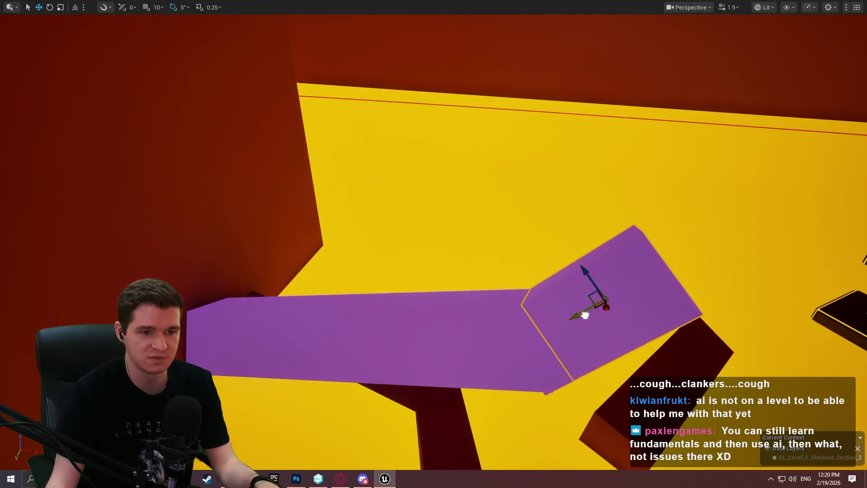
key(e)
drag(578, 256, 559, 269)
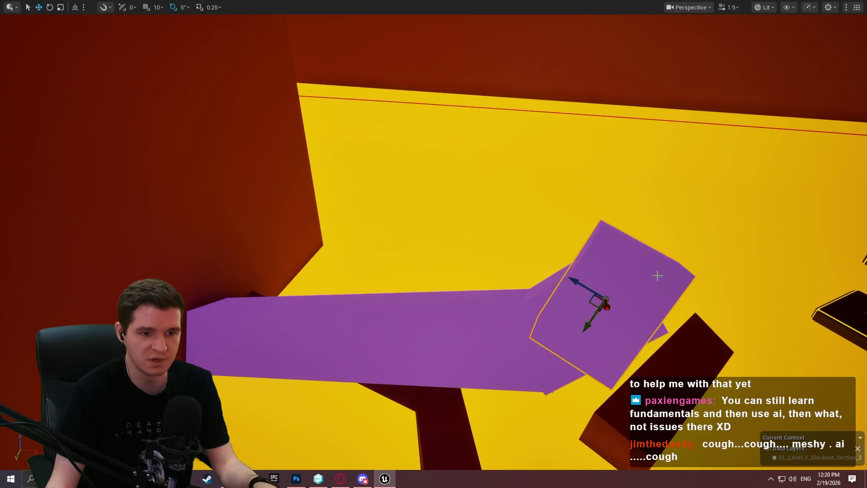
drag(593, 320, 611, 277)
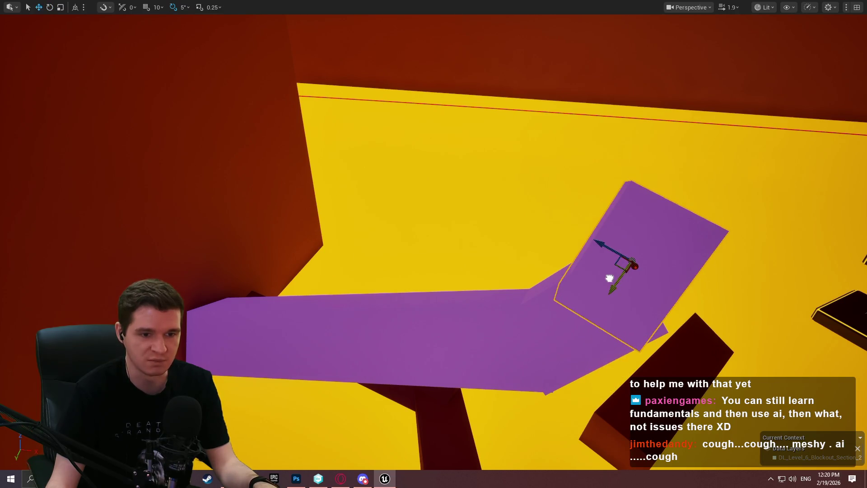
drag(610, 246, 635, 251)
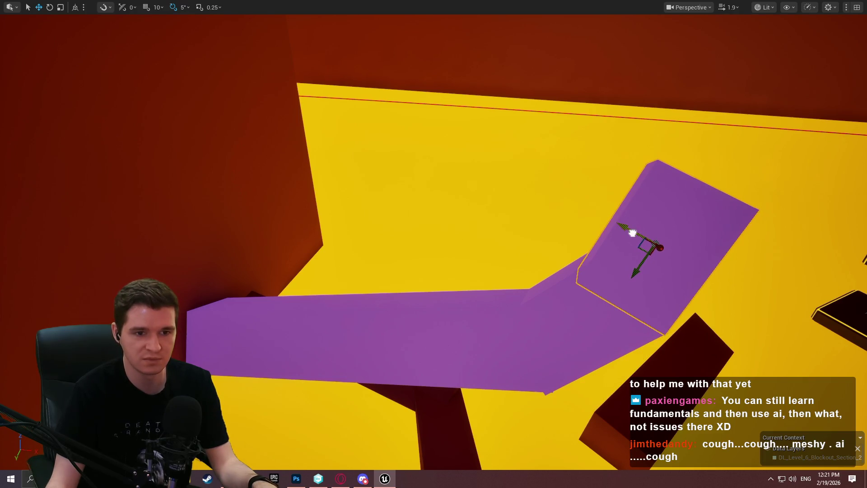
- Tilt the angled piece by -5 degrees and nudge it slightly
drag(674, 198, 674, 198)
drag(588, 293, 588, 293)
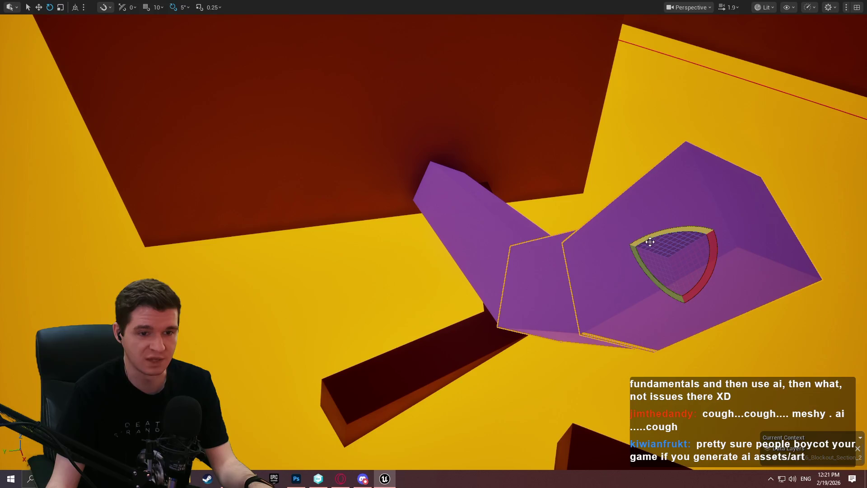
mouse_move(634, 256)
mouse_down()
mouse_move(628, 244)
mouse_move(654, 267)
mouse_move(649, 272)
mouse_up()
drag(665, 234, 662, 252)
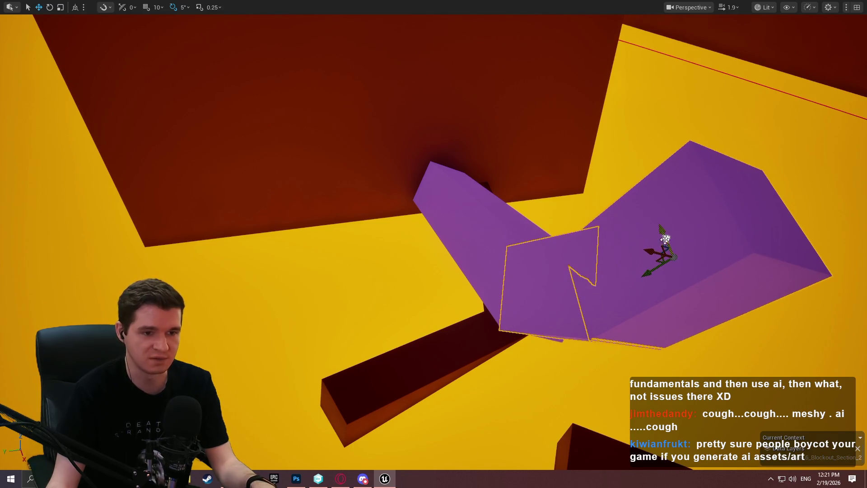
drag(526, 280, 527, 280)
- Tilt the purple piece upward into a steep ramp and undo its last move
key(e)
mouse_move(579, 265)
mouse_down()
mouse_move(593, 277)
mouse_move(534, 277)
mouse_move(519, 271)
mouse_move(524, 247)
mouse_move(515, 259)
mouse_move(336, 224)
mouse_move(351, 251)
mouse_up()
key(w)
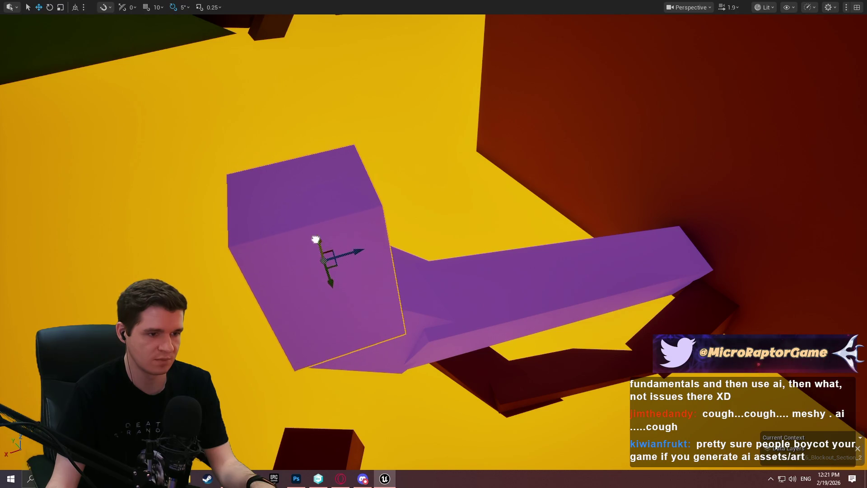
mouse_move(372, 251)
mouse_down()
mouse_move(480, 207)
mouse_move(491, 228)
mouse_move(462, 289)
mouse_up()
key(ctrl+z)
right_click(462, 289)
click(581, 461)
click(434, 383)
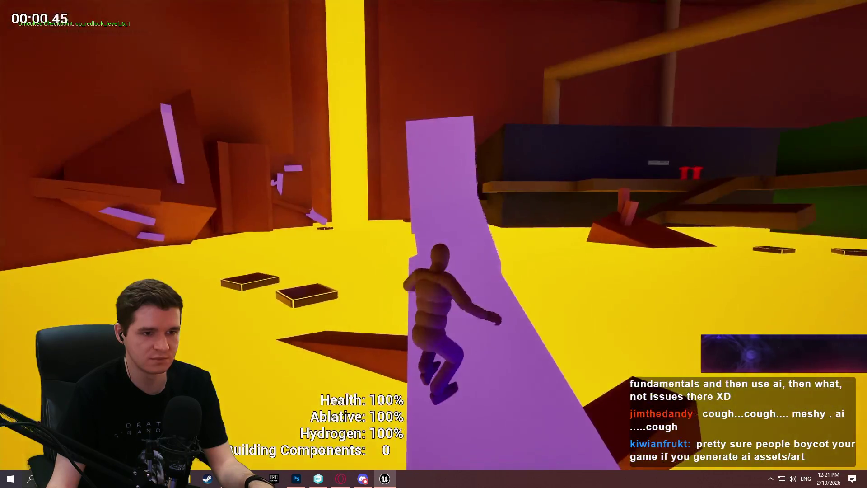
key(w)
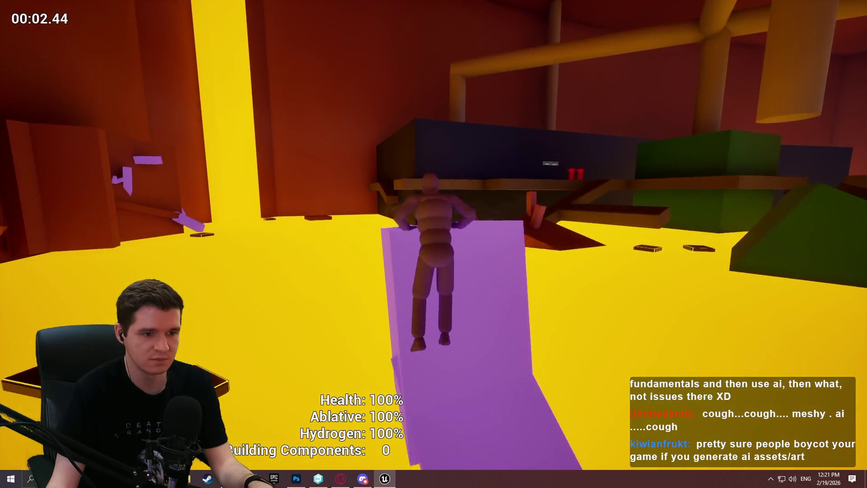
key(w)
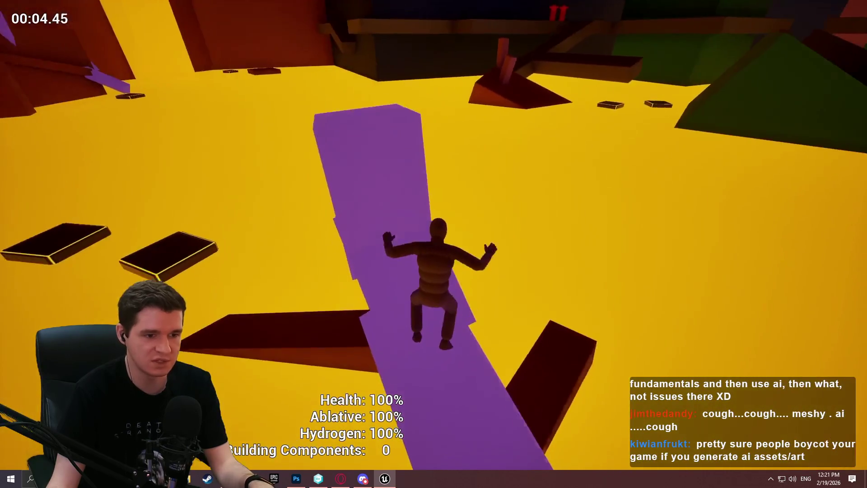
key(w)
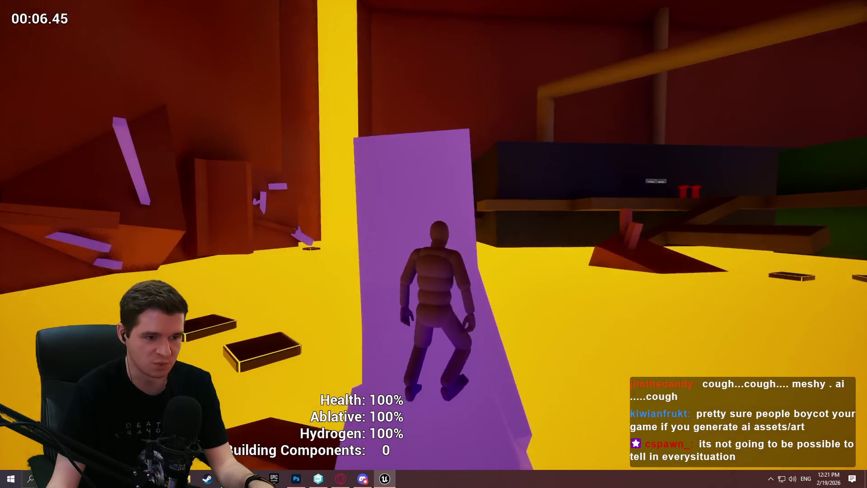
key(w)
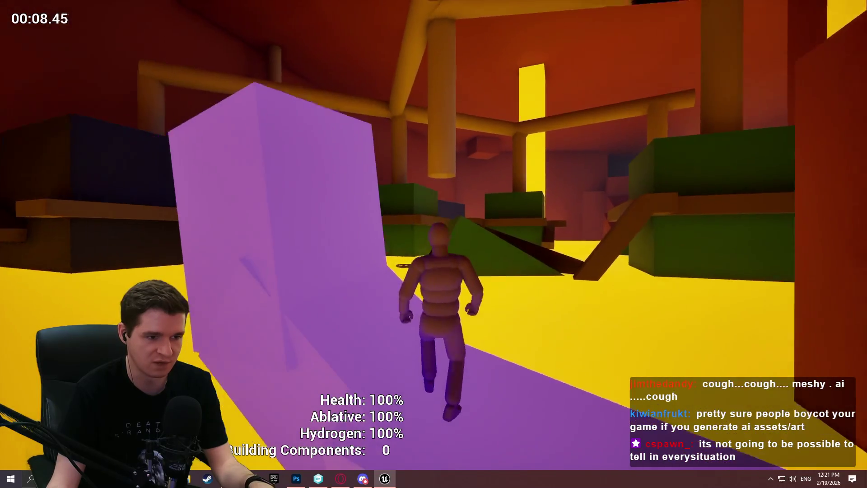
key(Escape)
key(f)
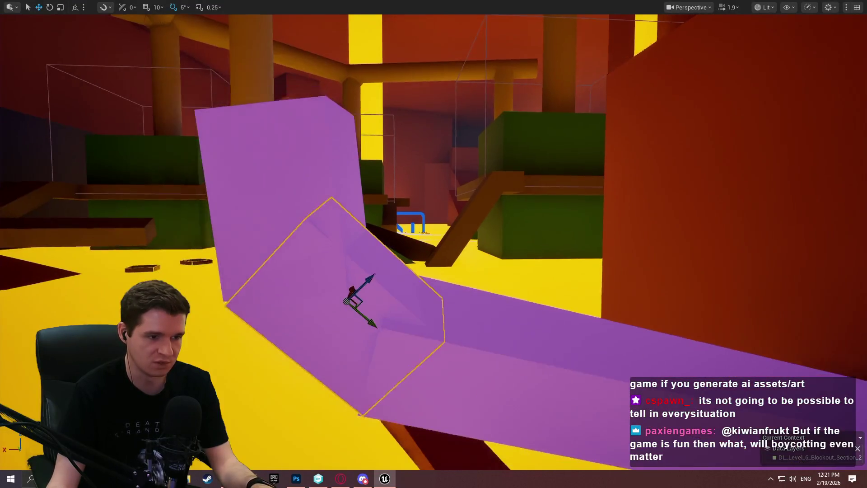
- Select the upright purple block and lower it
key(e)
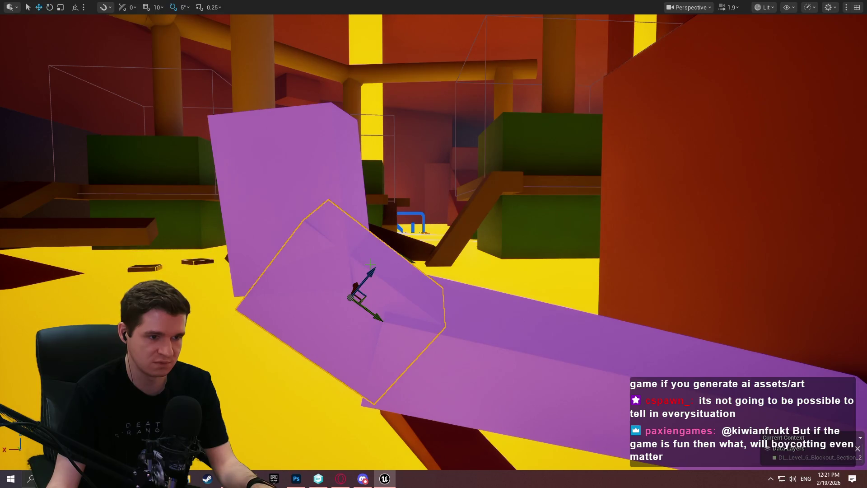
click(314, 201)
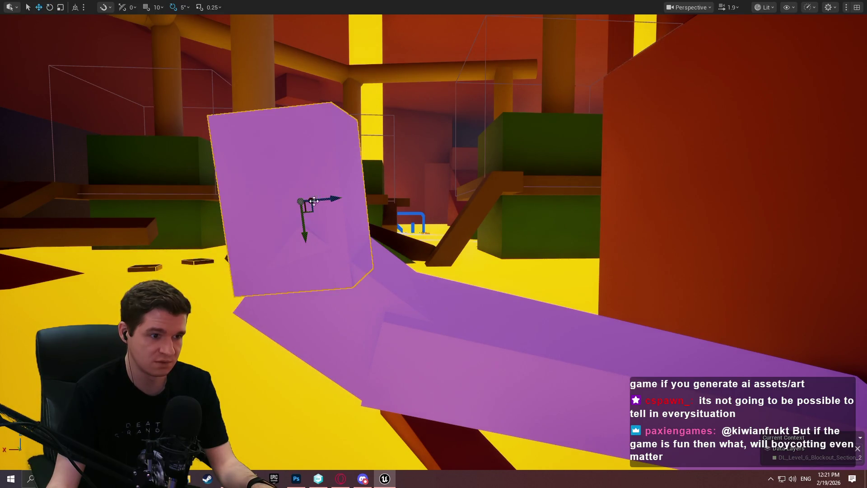
drag(305, 229, 306, 245)
- Playtest from here, running up the purple ramp and jumping onto the purple block, then stop
right_click(537, 336)
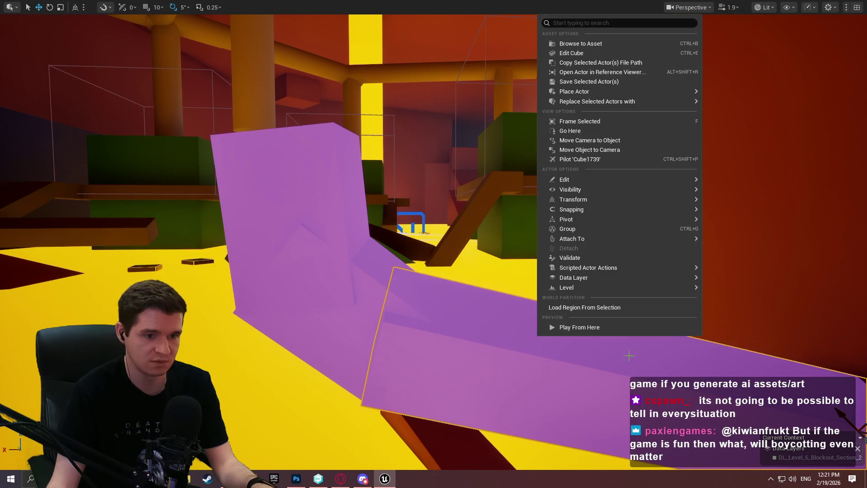
click(603, 327)
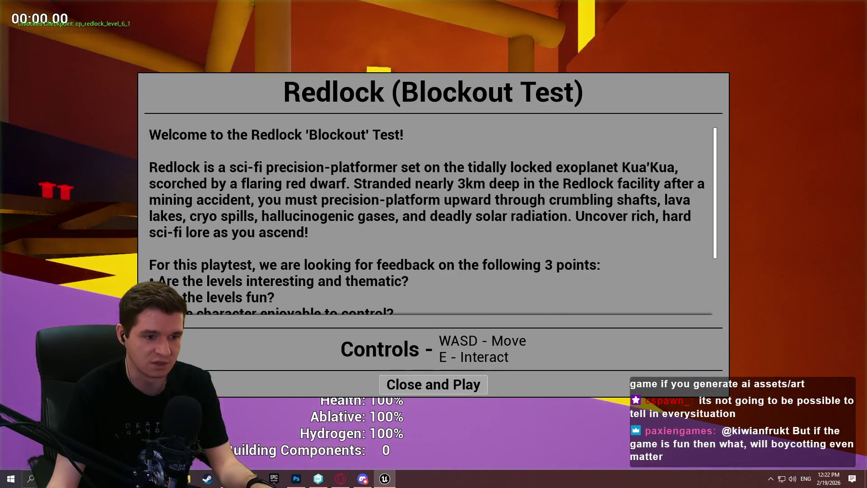
click(434, 383)
key(w)
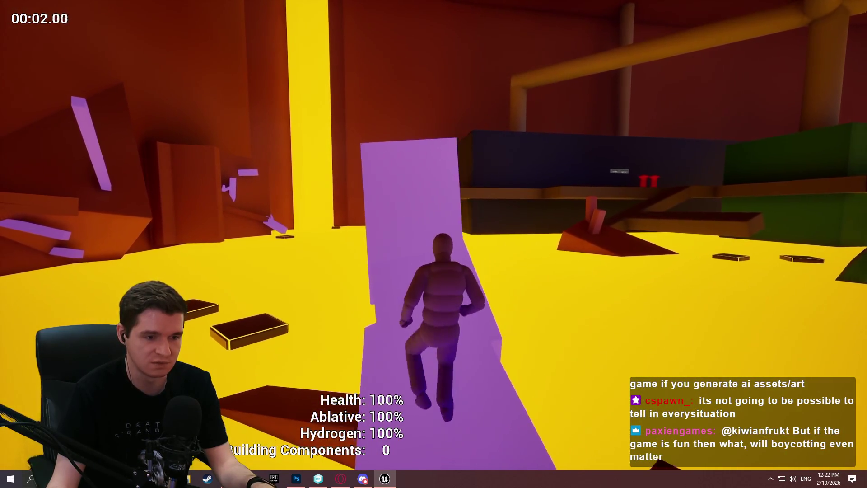
key(w)
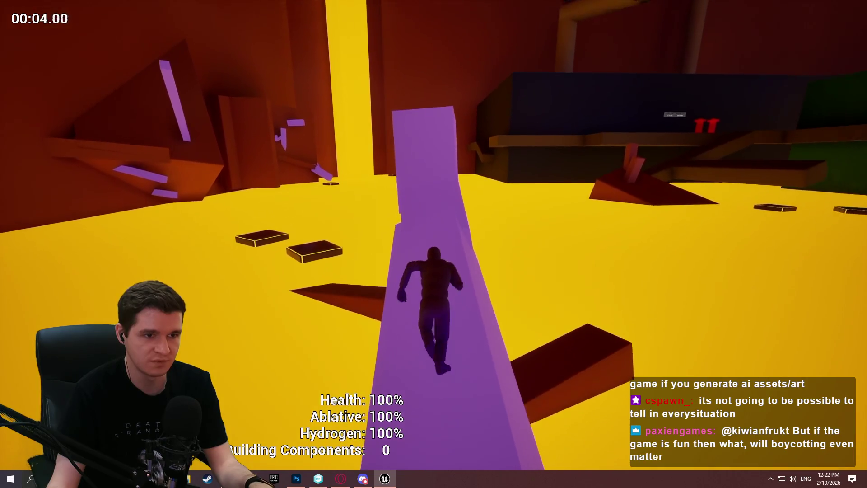
key(space)
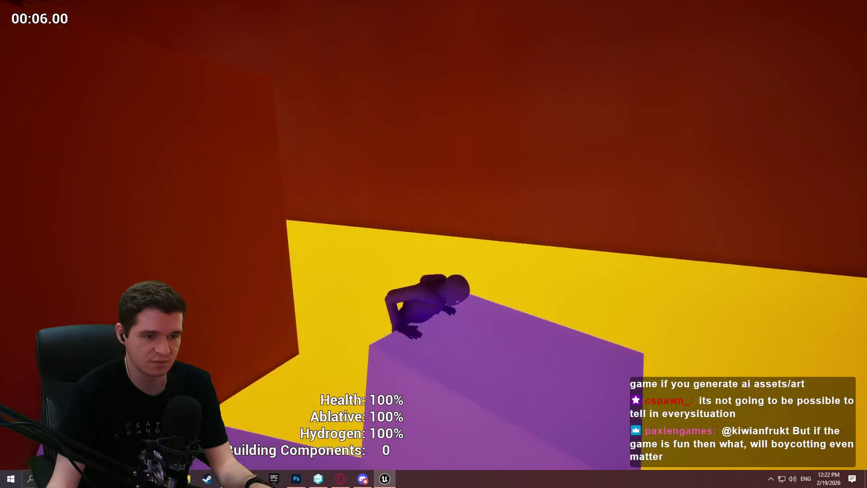
key(w)
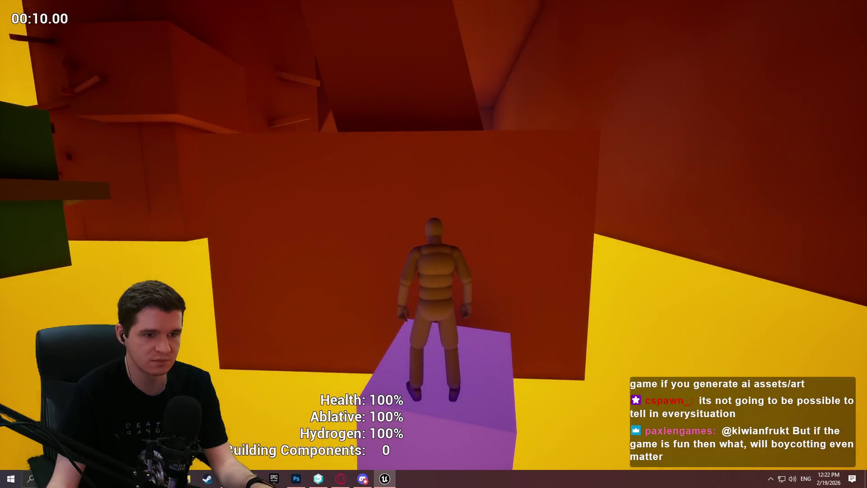
key(Escape)
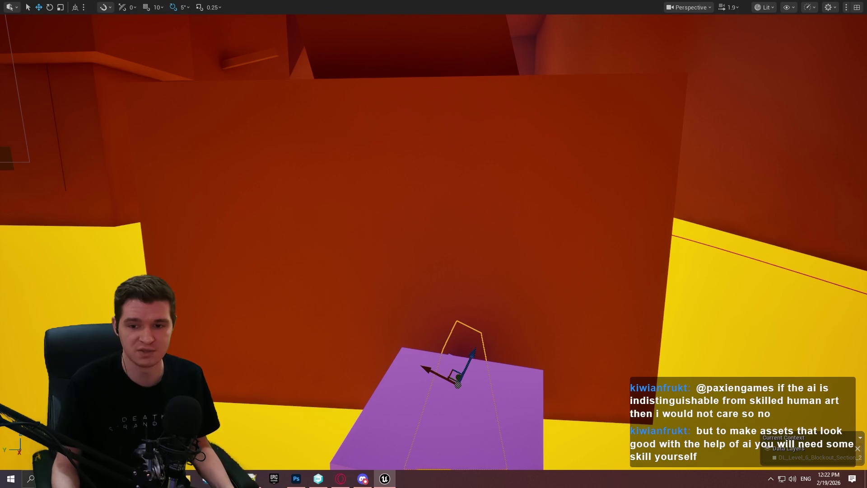
- Playtest from near the purple block, climbing over it toward the red wall, then stop
drag(475, 343, 476, 344)
right_click(585, 326)
click(587, 326)
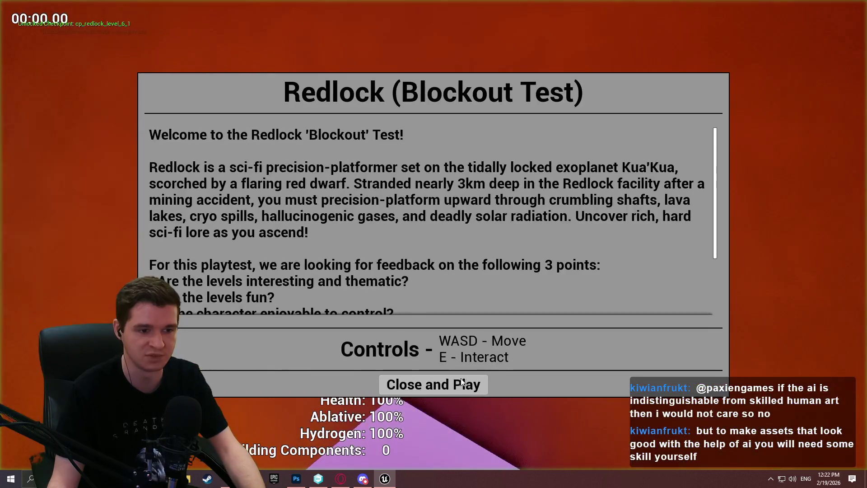
click(434, 384)
key(w)
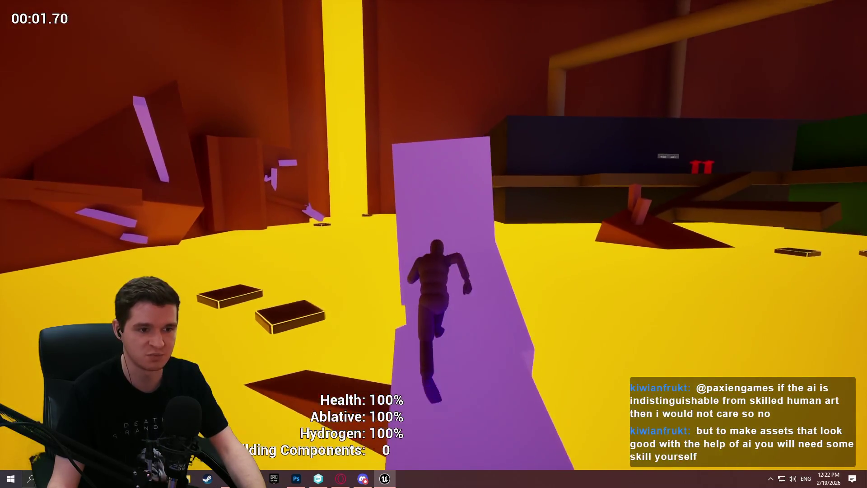
key(space)
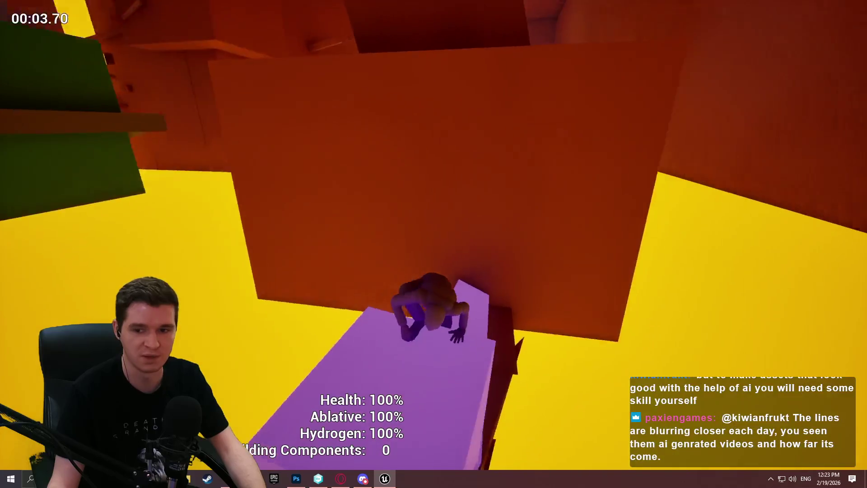
key(w)
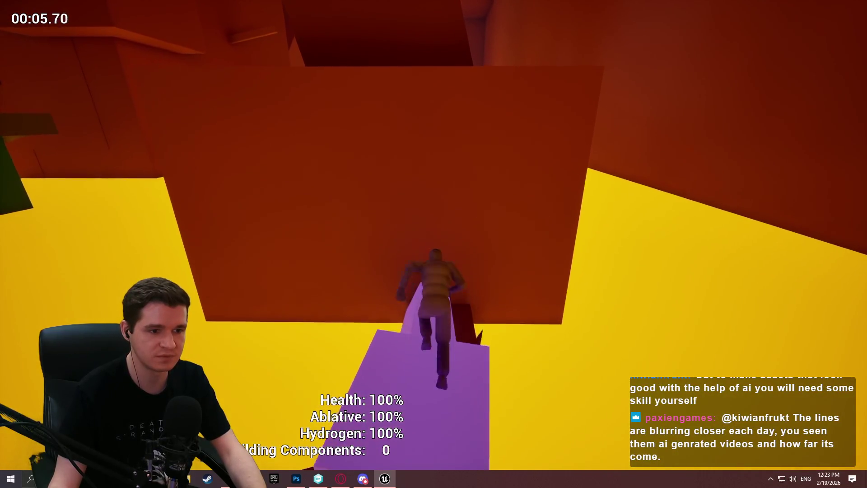
key(space)
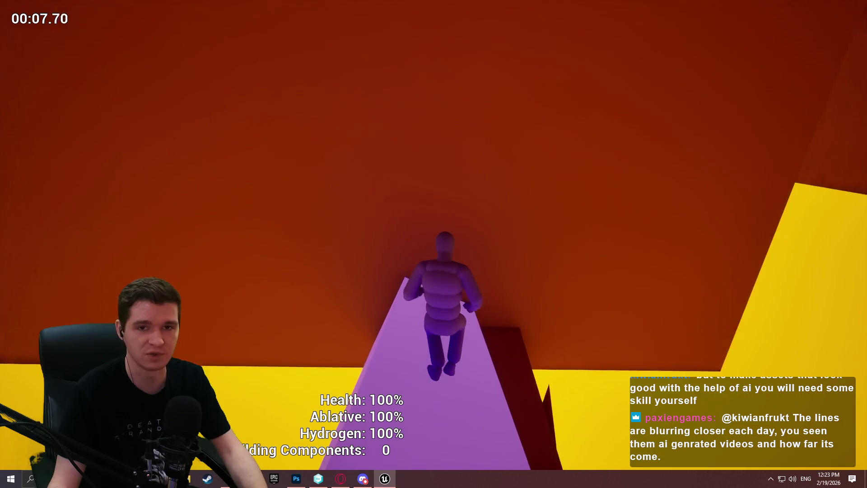
key(Escape)
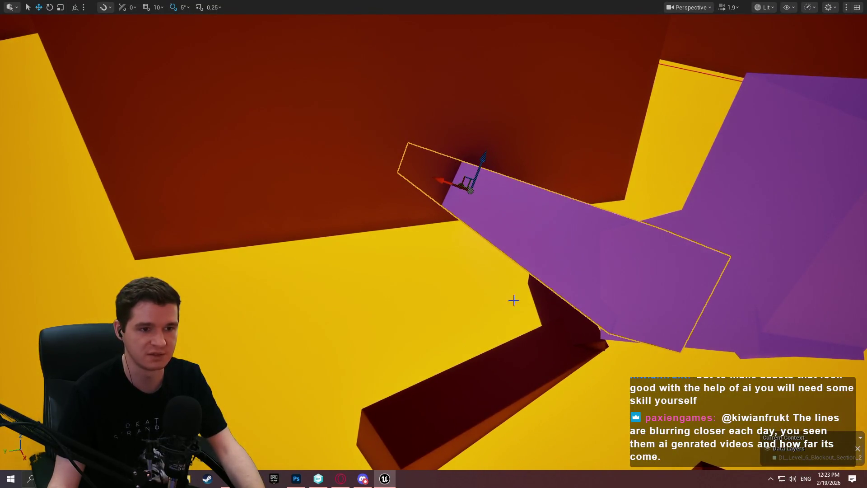
- Tilt the purple block 20 degrees and push it into the red wall
mouse_move(513, 300)
mouse_down()
mouse_move(513, 190)
mouse_move(513, 271)
mouse_up()
mouse_move(513, 235)
mouse_down()
mouse_move(533, 97)
mouse_move(452, 190)
mouse_move(494, 201)
mouse_move(499, 229)
mouse_up()
key(ctrl+z)
key(ctrl+y)
key(e)
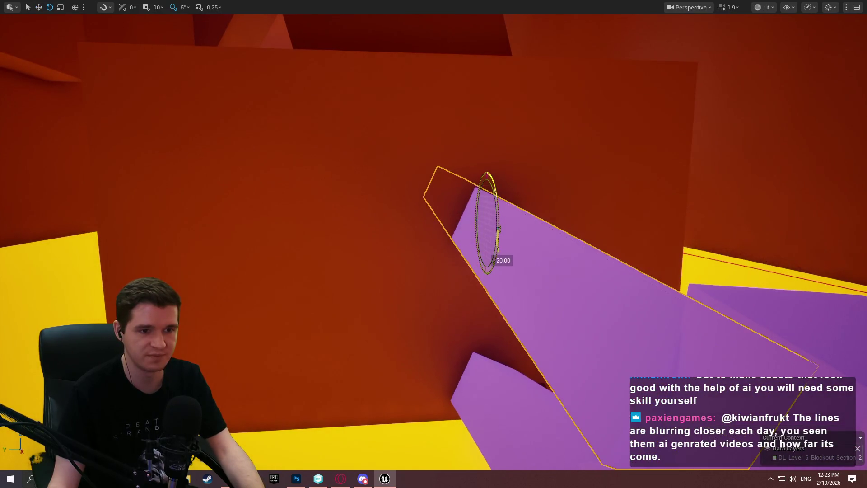
drag(478, 176, 469, 170)
key(w)
mouse_move(489, 225)
mouse_down()
mouse_move(459, 196)
mouse_move(487, 218)
mouse_up()
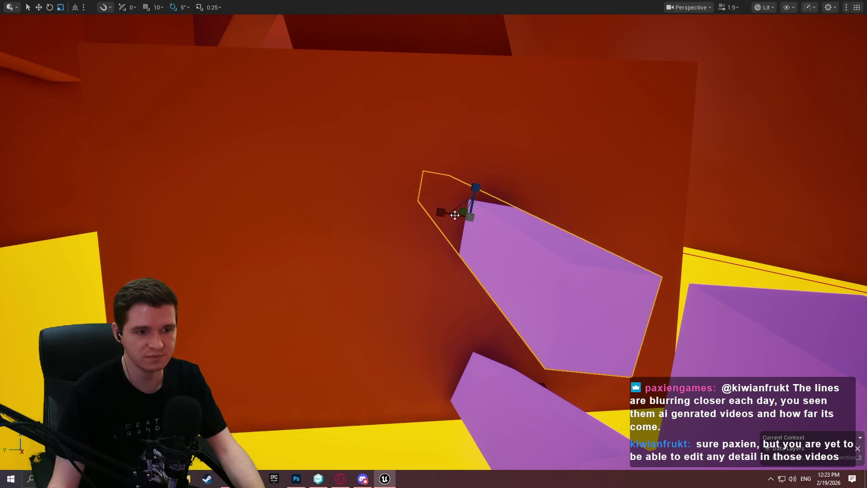
- Shrink the purple block into a narrow ledge and raise it higher up the wall
drag(465, 212, 457, 218)
drag(470, 179, 471, 154)
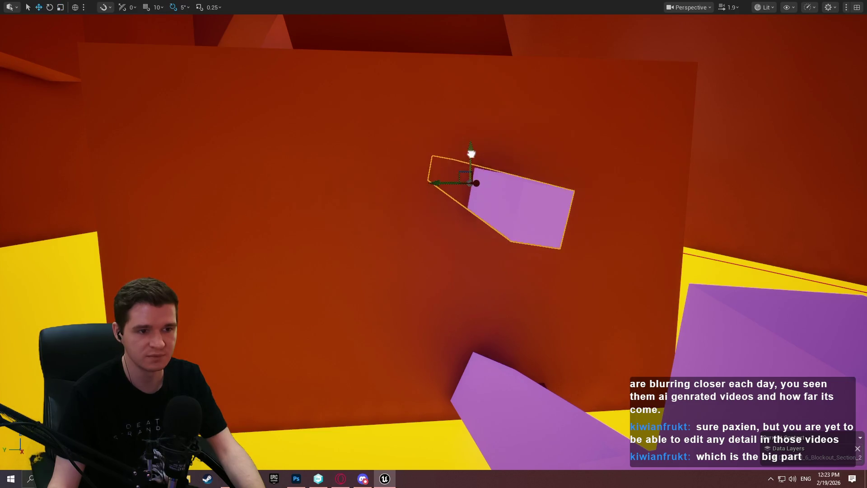
mouse_move(504, 188)
mouse_down()
mouse_move(368, 180)
mouse_move(410, 184)
mouse_move(368, 133)
mouse_move(389, 136)
mouse_move(402, 164)
mouse_move(472, 189)
mouse_up()
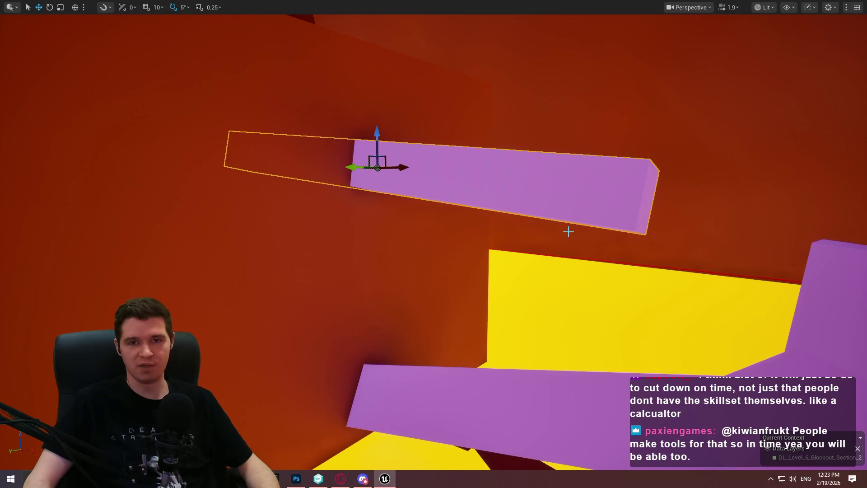
mouse_move(577, 232)
mouse_down()
mouse_move(586, 298)
mouse_move(530, 262)
mouse_up()
right_click(470, 308)
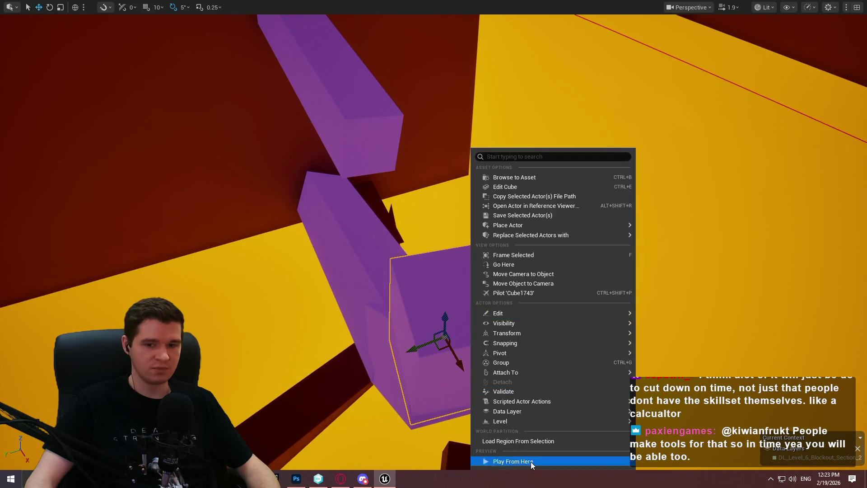
- Playtest climbing the purple pillar up the red wall onto the beam, then select the upper beam
click(530, 462)
click(434, 385)
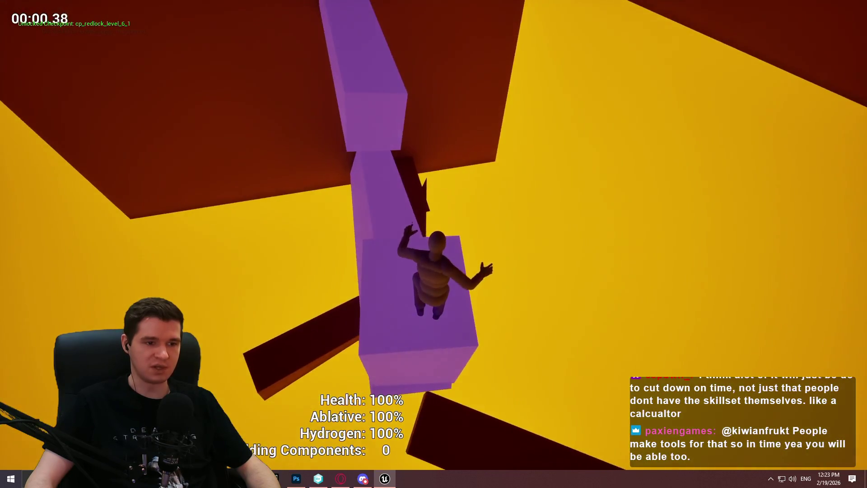
key(w)
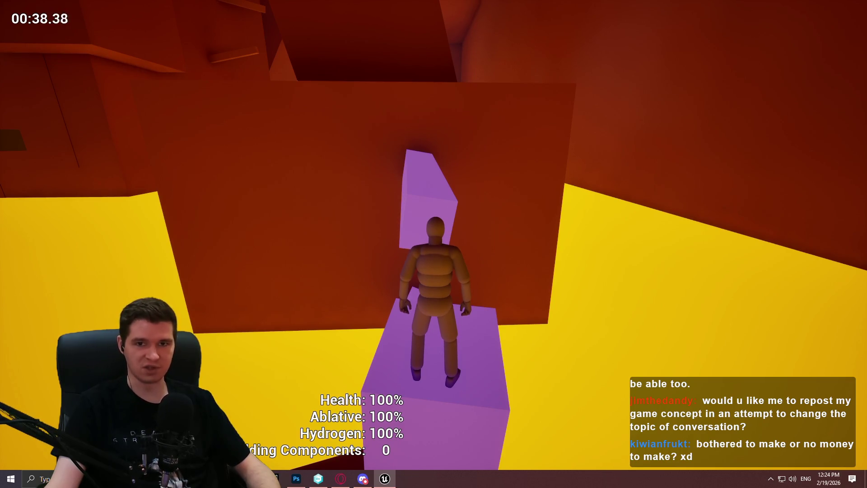
key(w)
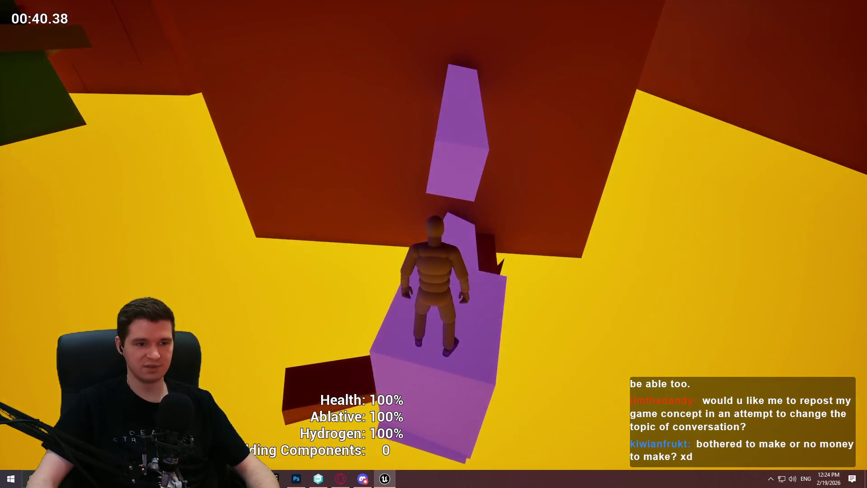
key(w)
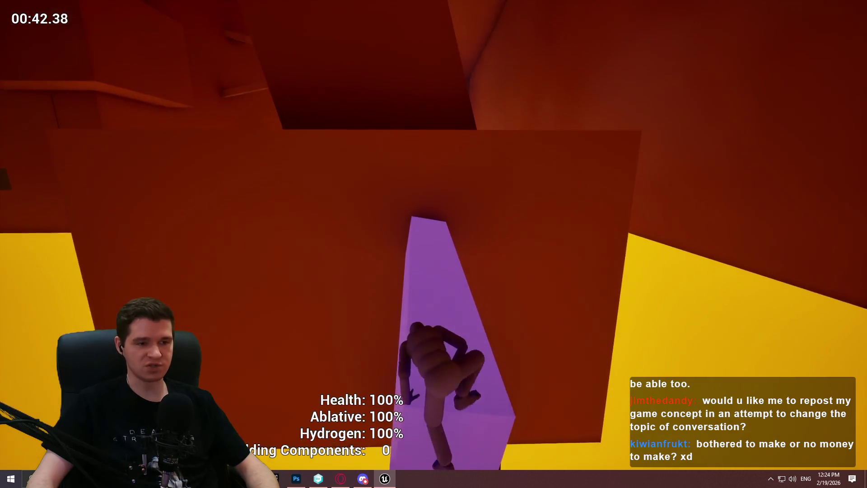
key(w)
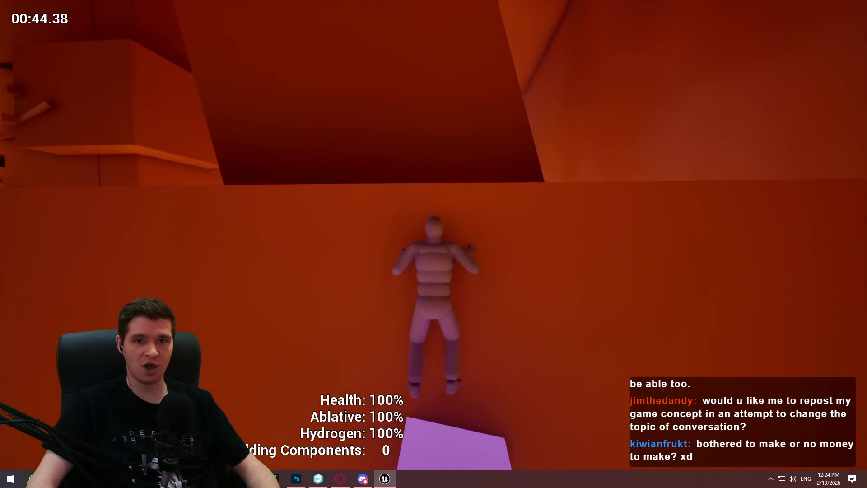
key(w)
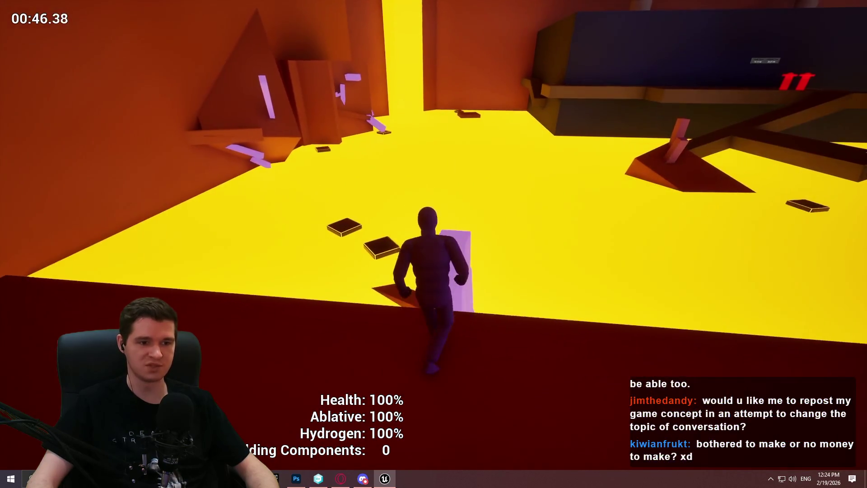
key(w)
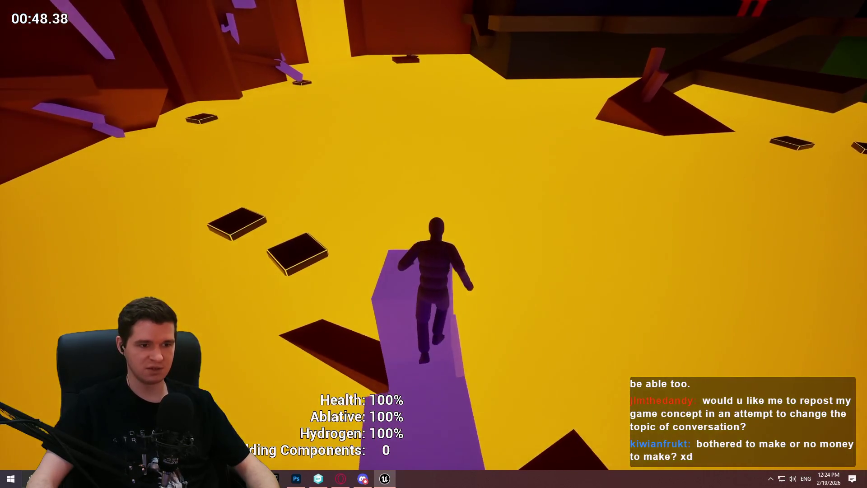
key(w)
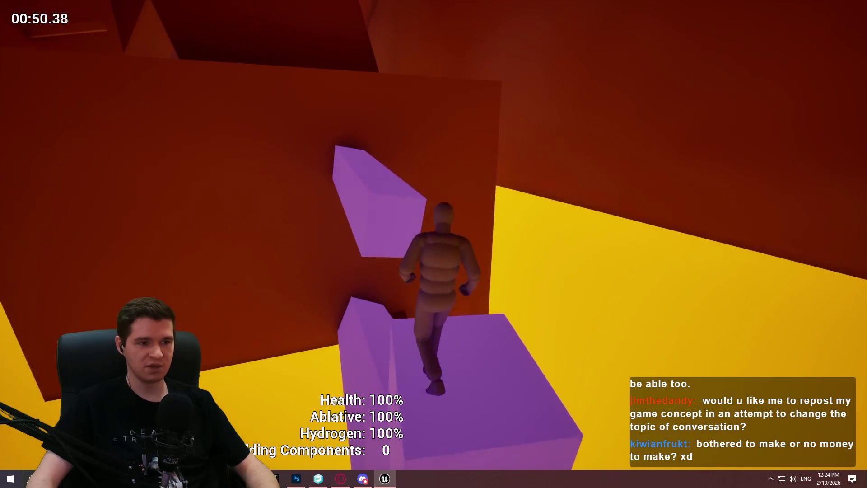
key(Escape)
click(404, 206)
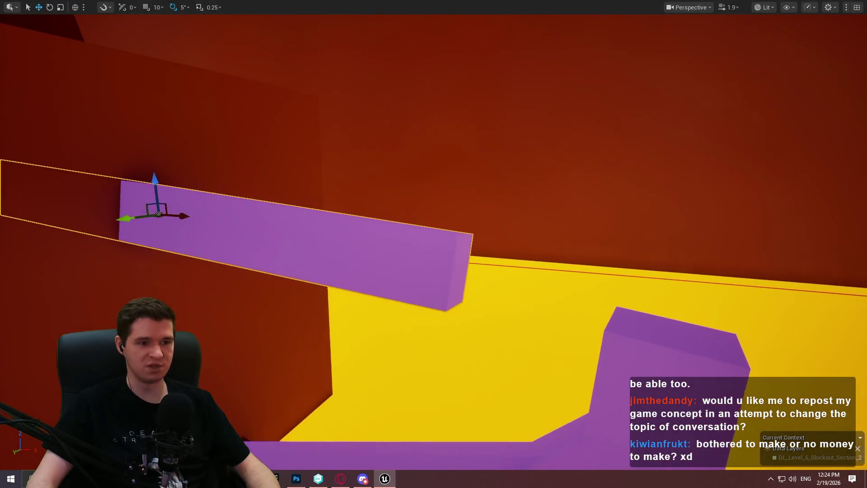
- Raise the upper purple beam higher up the red wall with the Move gizmo
key(e)
key(w)
mouse_move(155, 178)
mouse_down()
mouse_move(151, 126)
mouse_move(160, 117)
mouse_up()
- Turn to the lower purple block, check its context menu, then start a playtest
mouse_move(275, 157)
mouse_down()
mouse_move(240, 140)
mouse_move(253, 140)
mouse_up()
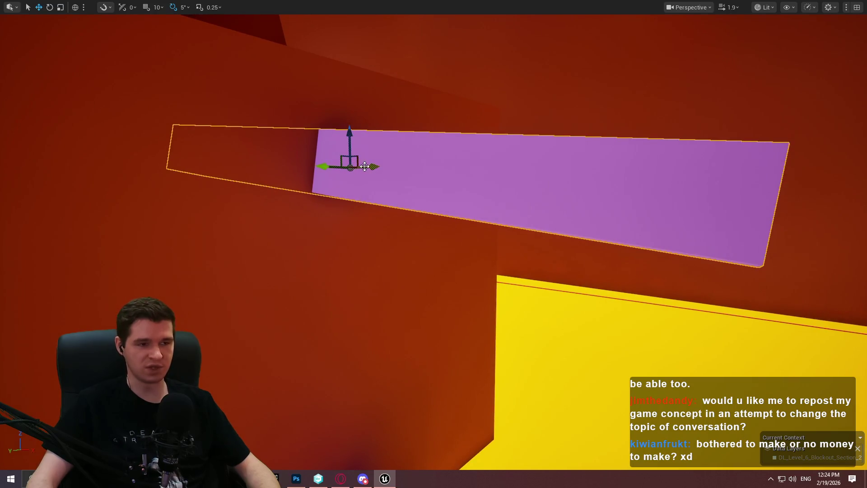
drag(426, 159, 407, 119)
drag(224, 71, 185, 86)
right_click(530, 366)
key(Escape)
key(alt+p)
click(432, 384)
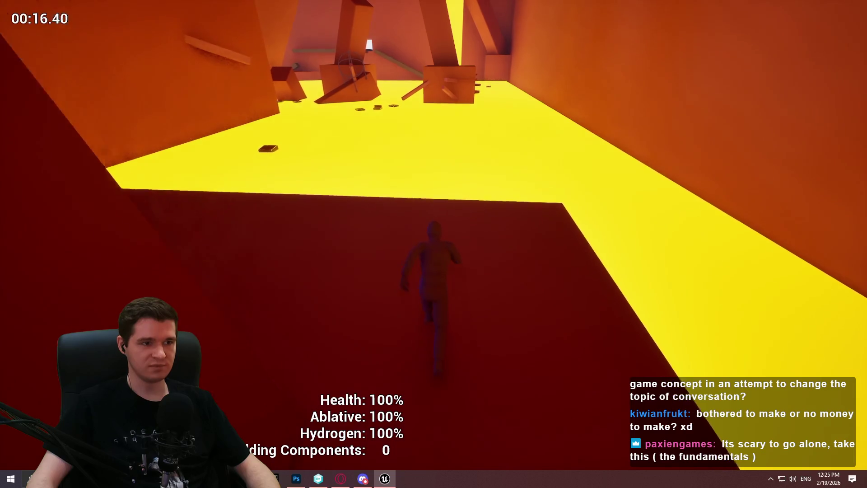
- End the playtest with Escape and return to the editor over the lava floor
key(Escape)
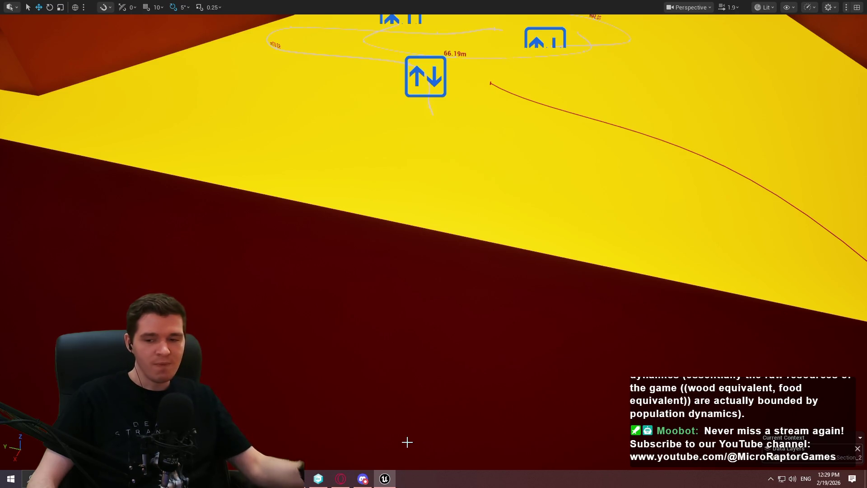
- Fly the viewport through the level to the large dark red block by the purple walkways
drag(426, 233, 406, 157)
drag(427, 233, 426, 233)
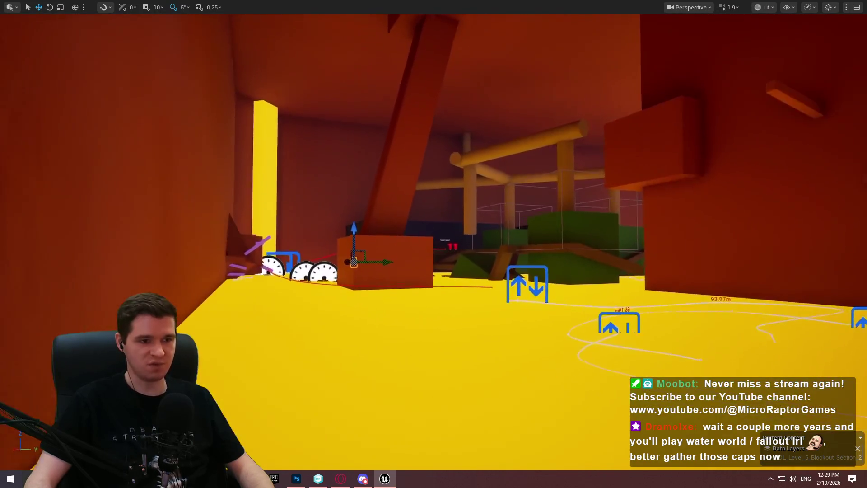
drag(426, 233, 427, 233)
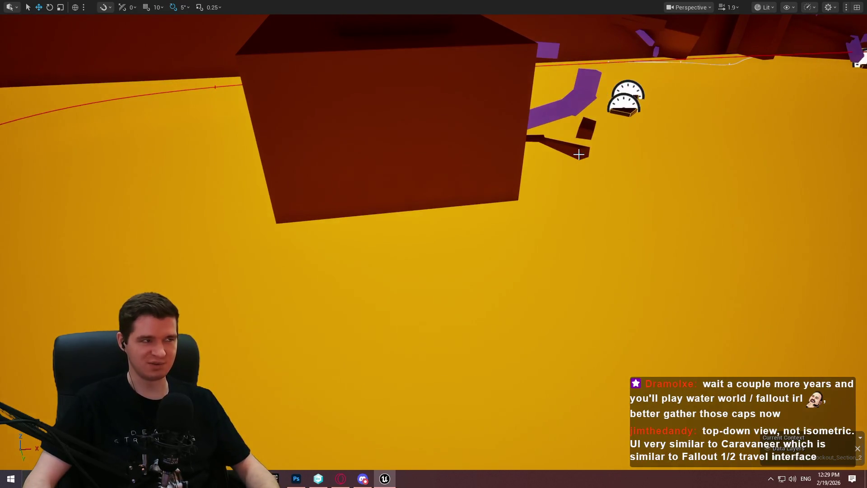
drag(577, 153, 693, 179)
drag(578, 139, 578, 139)
drag(627, 176, 627, 176)
key(d)
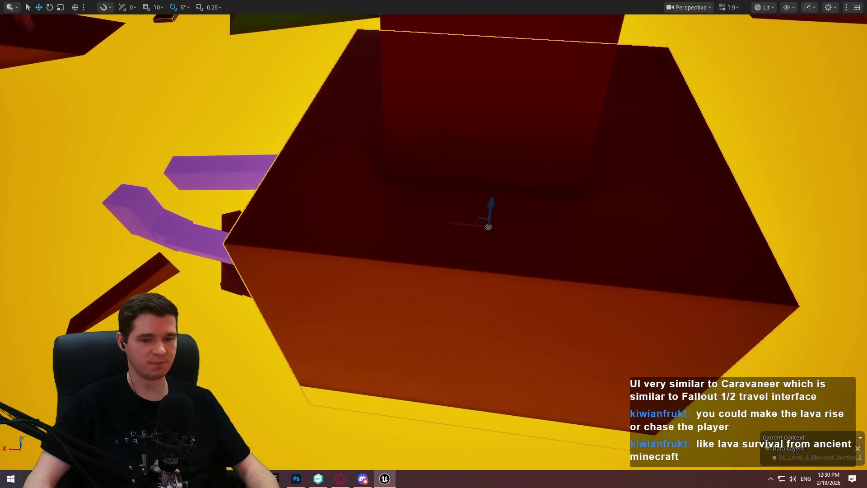
key(a)
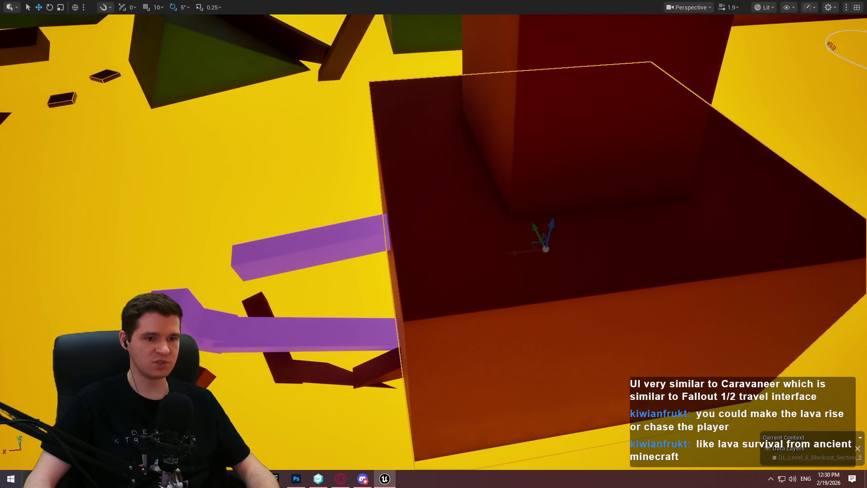
key(w)
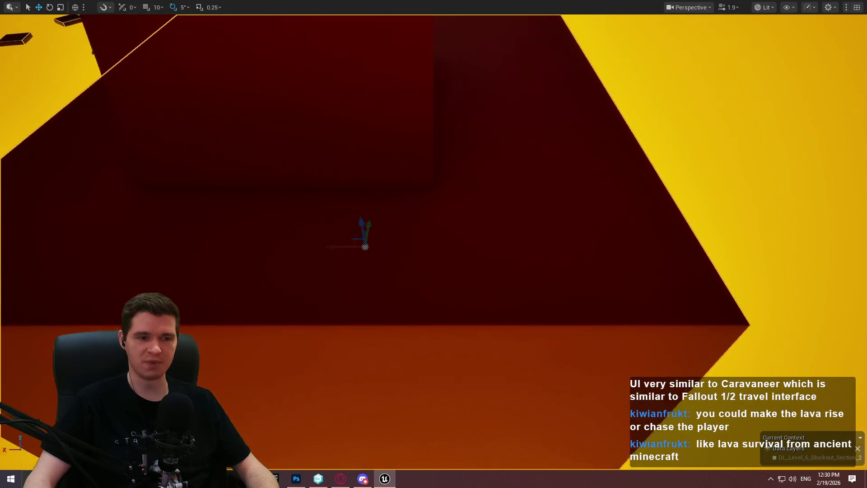
key(s)
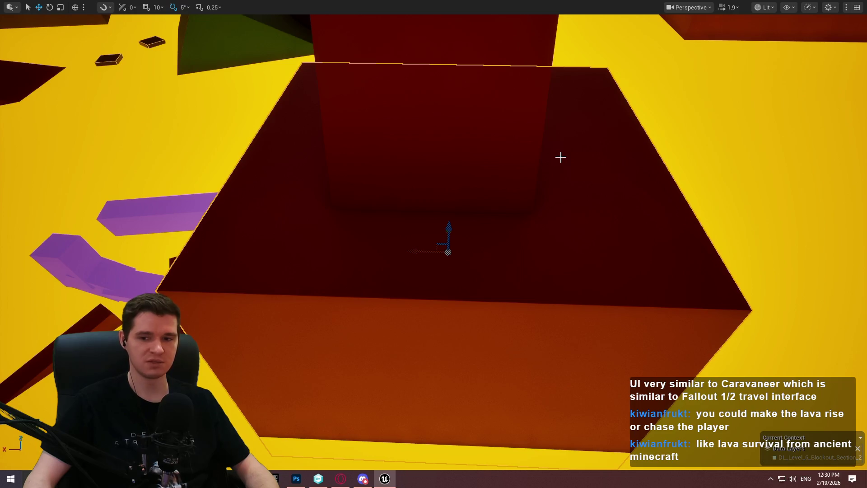
key(d)
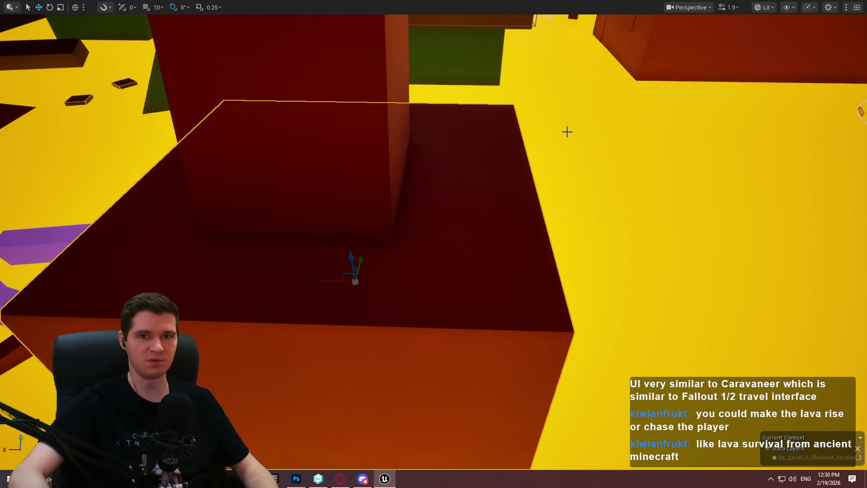
key(w)
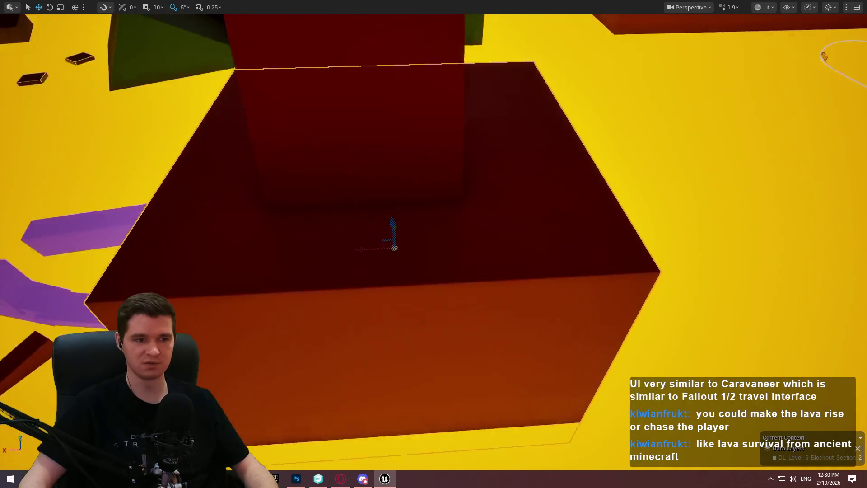
key(a)
key(a)
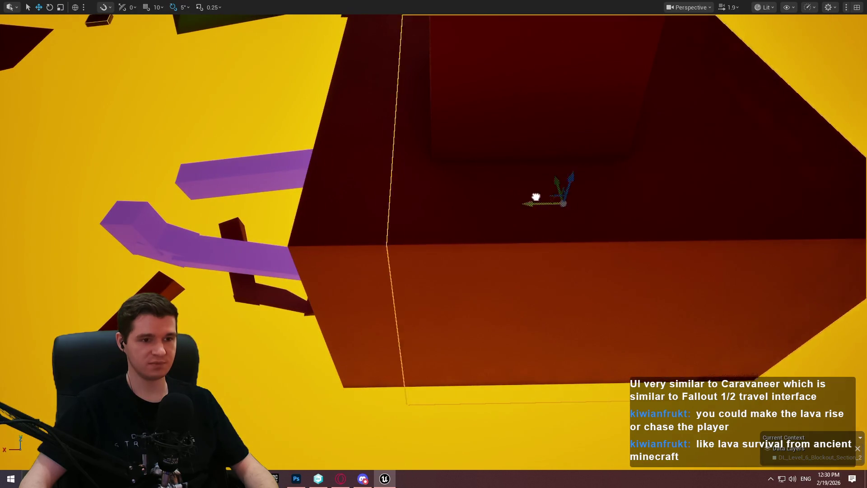
- Narrow the dark red block's width with the Scale tool
key(r)
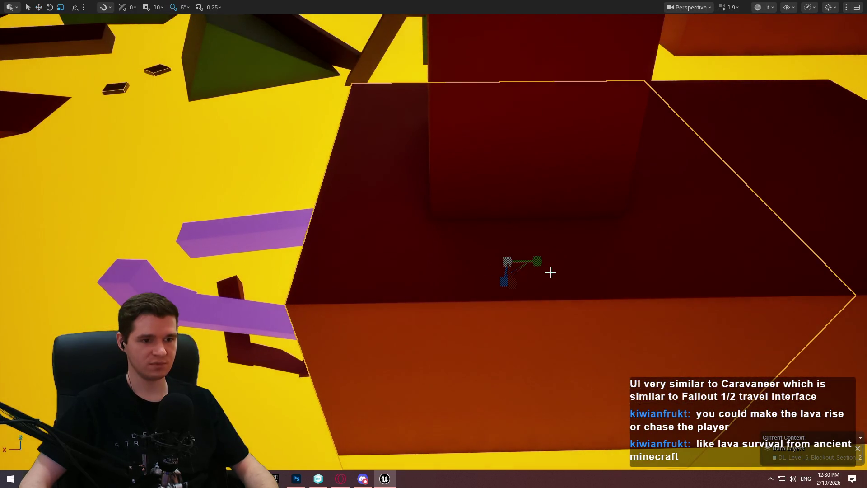
key(a)
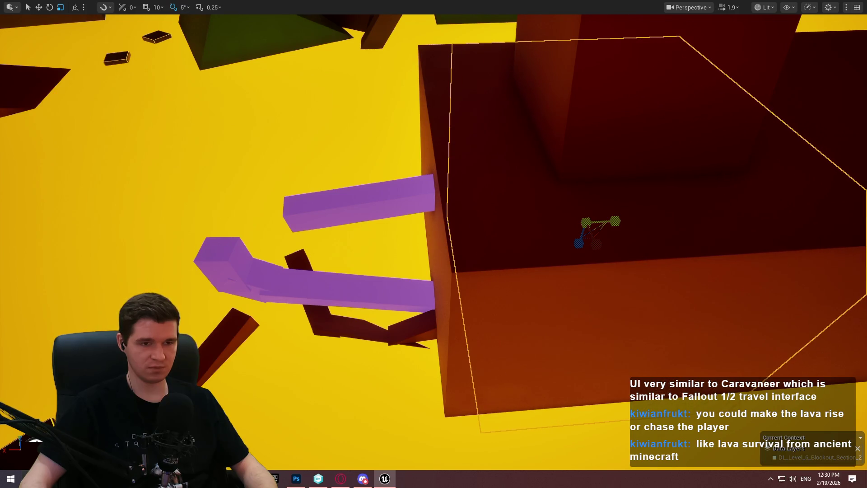
mouse_move(668, 219)
mouse_down()
mouse_move(522, 233)
mouse_move(691, 199)
mouse_move(412, 218)
mouse_move(389, 208)
mouse_move(469, 198)
mouse_move(436, 201)
mouse_up()
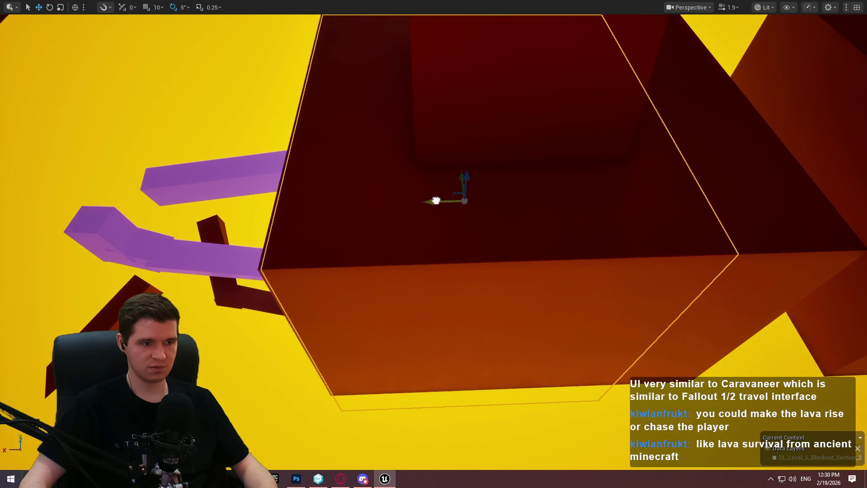
drag(503, 198, 540, 198)
mouse_move(506, 241)
mouse_down()
mouse_move(484, 241)
mouse_move(506, 241)
mouse_up()
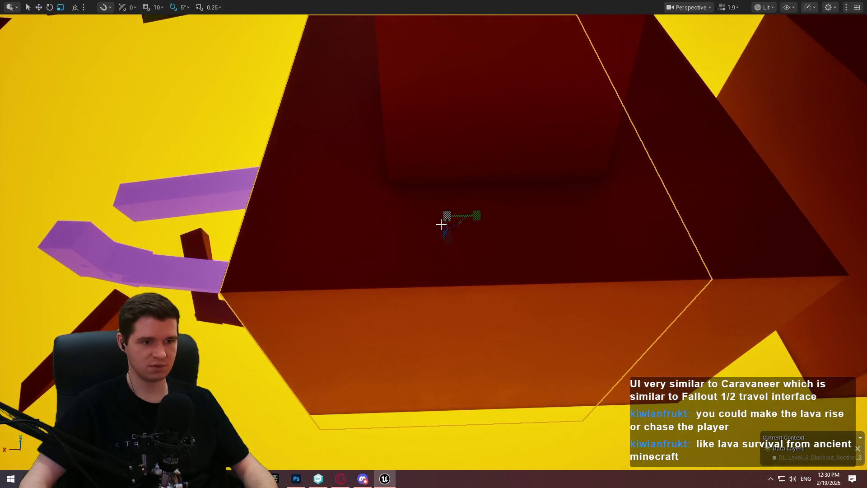
mouse_move(476, 216)
mouse_down()
mouse_move(399, 219)
mouse_move(382, 255)
mouse_move(340, 258)
mouse_move(321, 247)
mouse_up()
- Try narrowing the red block's width, then undo both scale changes
scroll(332, 255, up, 2)
scroll(327, 251, up, 2)
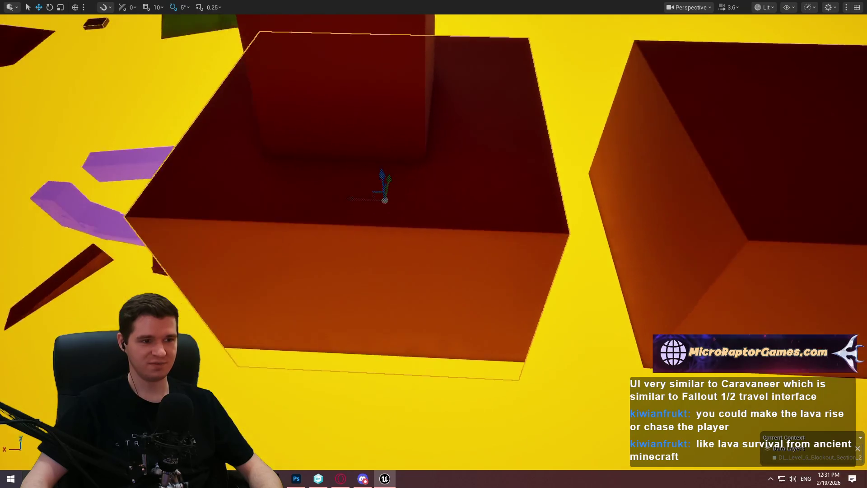
key(r)
drag(473, 202, 443, 202)
key(ctrl+z)
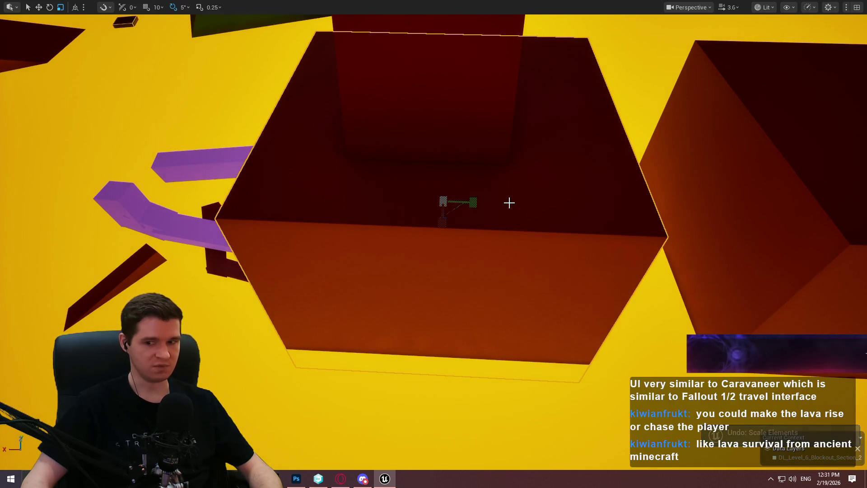
scroll(519, 197, up, 5)
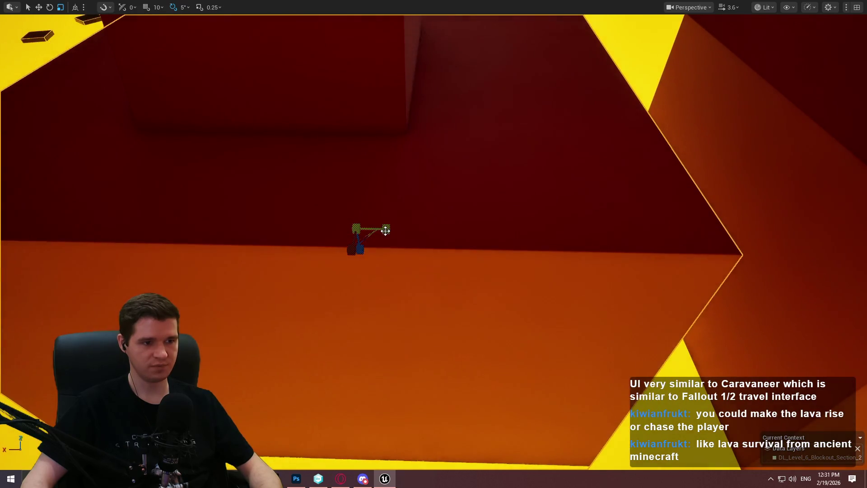
key(ctrl+z)
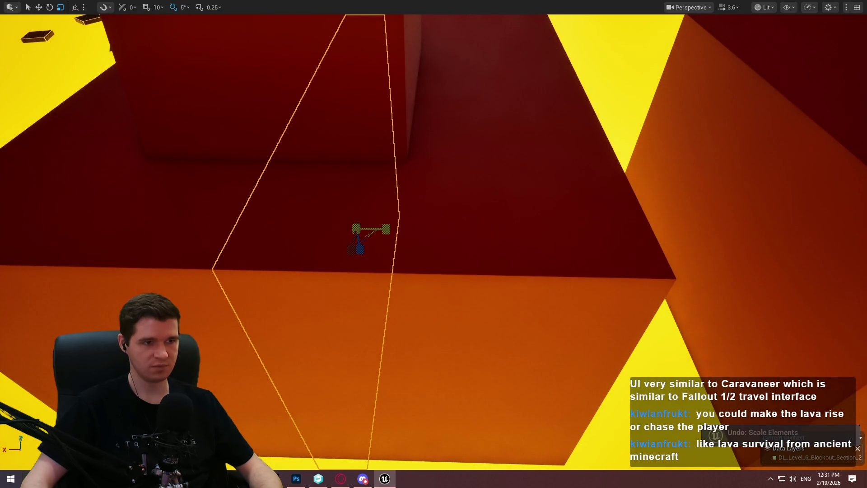
- Slide the block sideways, undo the move, and turn to a new angle between walls
mouse_move(337, 226)
mouse_down()
mouse_move(517, 235)
mouse_move(504, 233)
mouse_up()
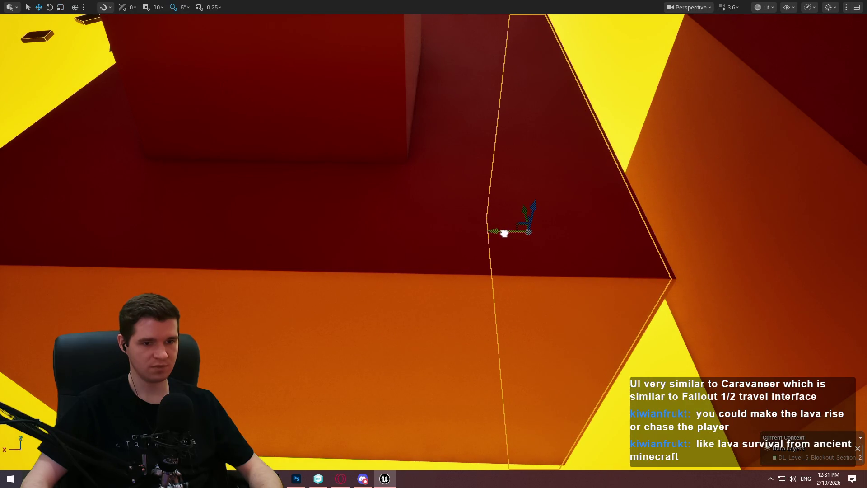
key(ctrl+z)
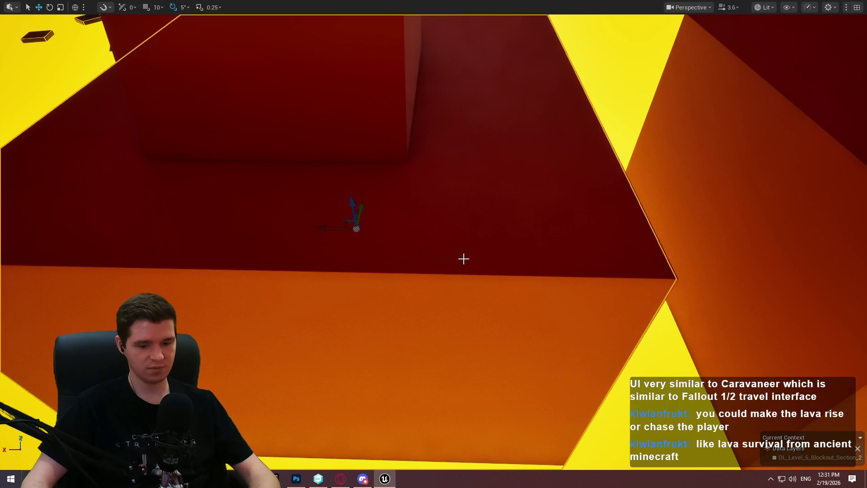
mouse_move(469, 247)
mouse_down()
mouse_move(488, 238)
mouse_move(412, 220)
mouse_move(366, 225)
mouse_up()
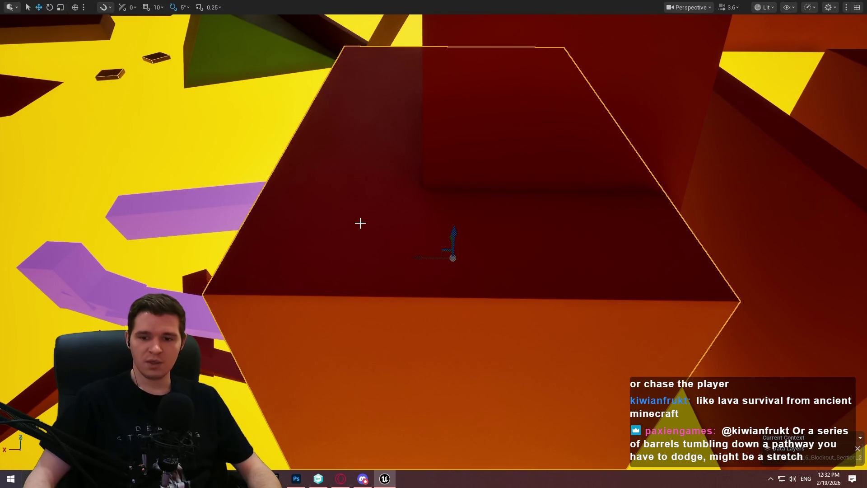
- Squeeze the dark red box thin along one axis and slide it sideways by the walkway
drag(434, 244, 472, 244)
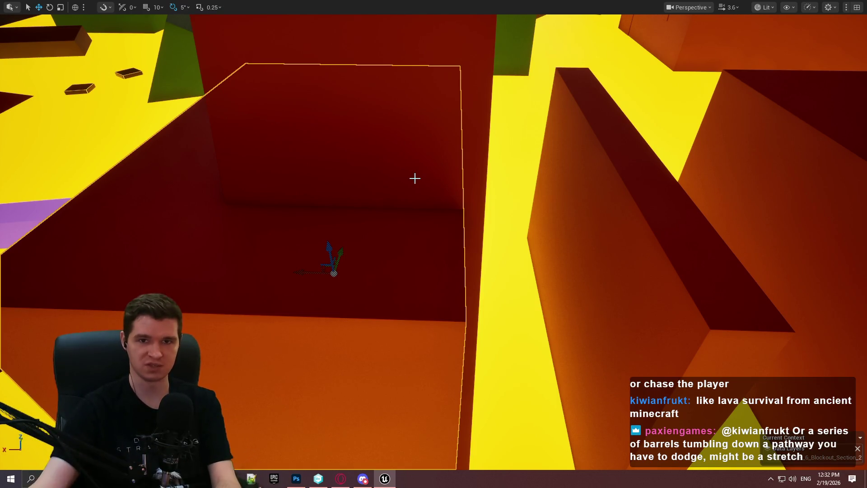
mouse_move(400, 124)
mouse_down()
mouse_move(380, 126)
mouse_move(407, 122)
mouse_move(389, 127)
mouse_move(400, 124)
mouse_up()
mouse_move(241, 153)
mouse_down()
mouse_move(368, 120)
mouse_move(362, 316)
mouse_move(384, 272)
mouse_move(361, 244)
mouse_move(371, 114)
mouse_up()
key(r)
drag(464, 285, 480, 285)
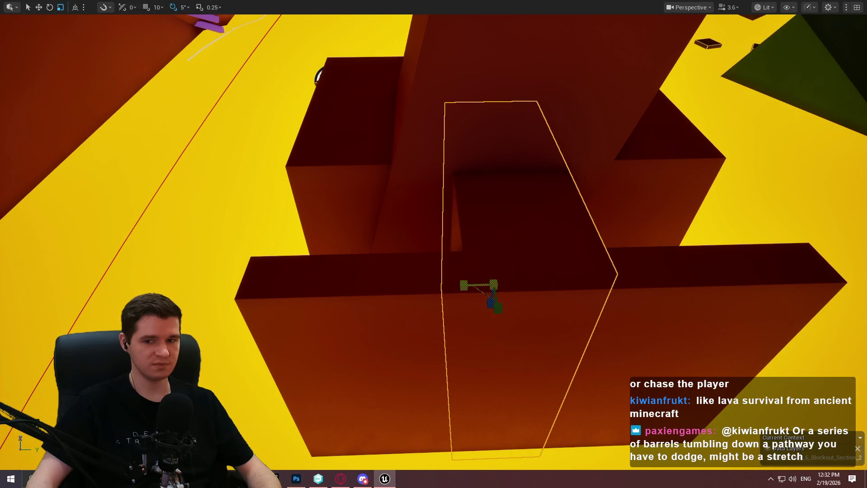
key(w)
mouse_move(516, 282)
mouse_down()
mouse_move(383, 277)
mouse_move(585, 300)
mouse_up()
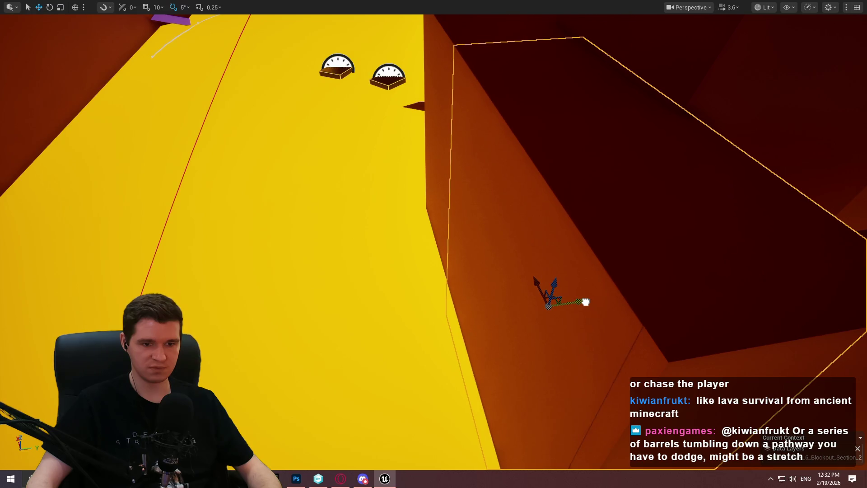
- Select the tall dark red block and slide it along Y into a new spot
key(Escape)
key(f)
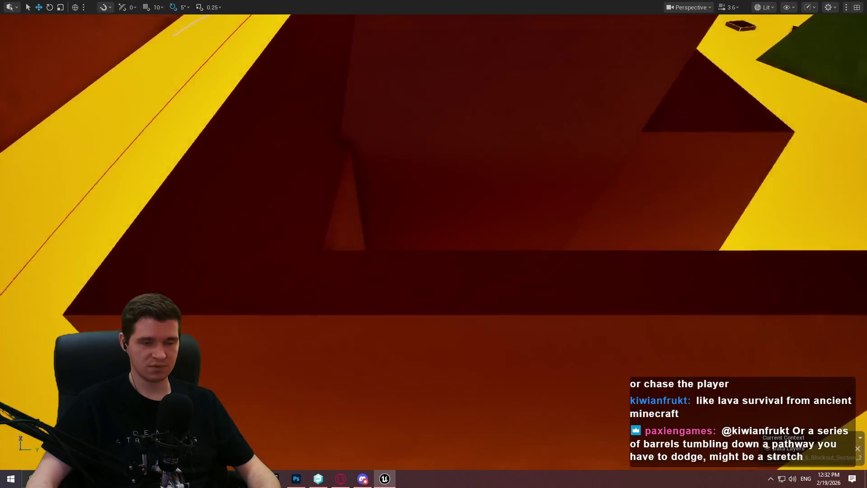
click(334, 315)
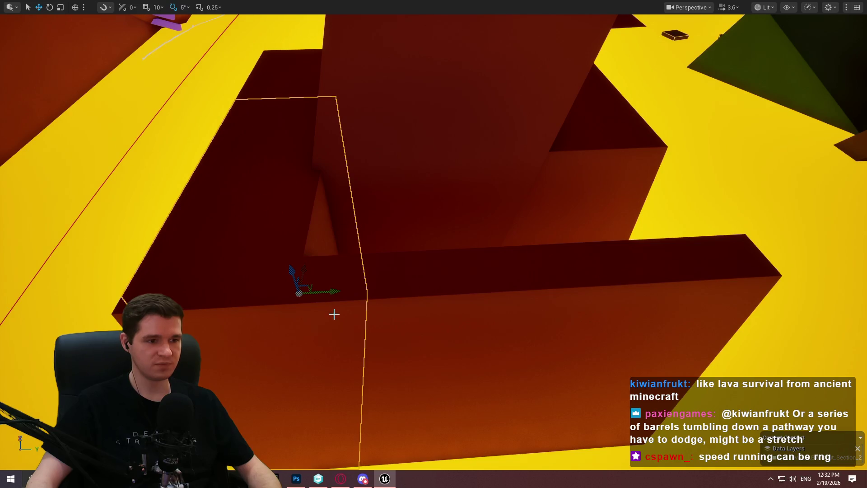
mouse_move(321, 292)
mouse_down()
mouse_move(563, 294)
mouse_move(523, 283)
mouse_move(588, 280)
mouse_up()
key(r)
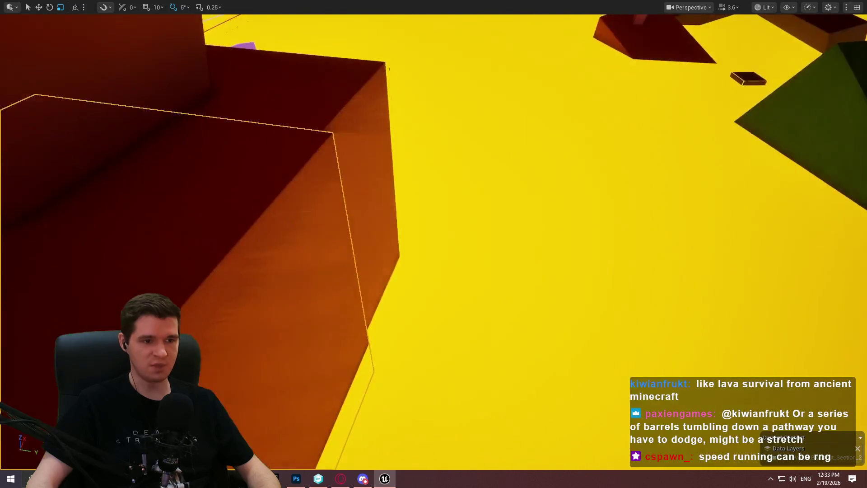
key(w)
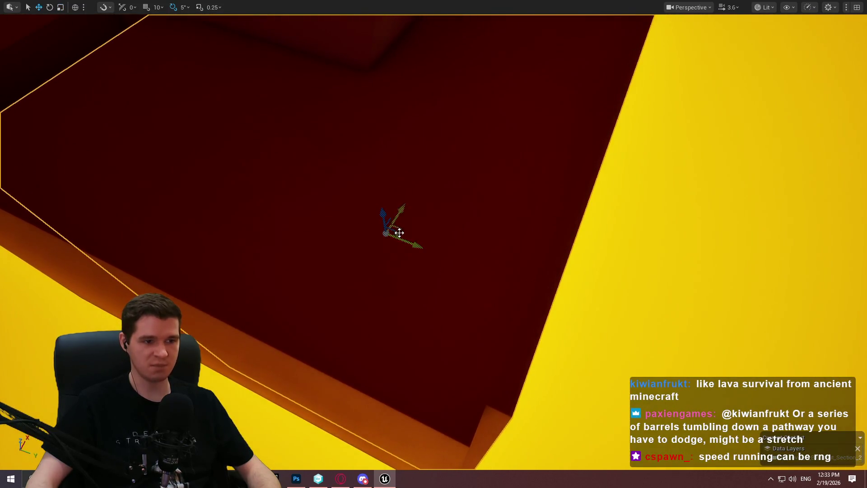
mouse_move(409, 241)
mouse_down()
mouse_move(395, 238)
mouse_move(372, 188)
mouse_move(372, 230)
mouse_up()
mouse_move(350, 285)
mouse_down()
mouse_move(316, 226)
mouse_move(326, 230)
mouse_move(316, 225)
mouse_move(312, 235)
mouse_move(341, 265)
mouse_move(353, 243)
mouse_up()
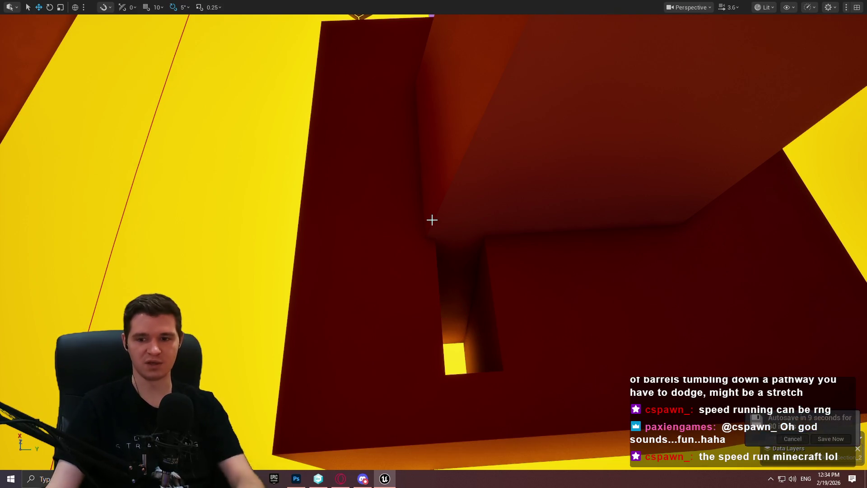
mouse_move(520, 282)
mouse_down()
mouse_move(478, 285)
mouse_move(549, 283)
mouse_move(521, 277)
mouse_move(519, 233)
mouse_move(497, 253)
mouse_move(452, 244)
mouse_move(519, 273)
mouse_up()
scroll(521, 242, down, 2)
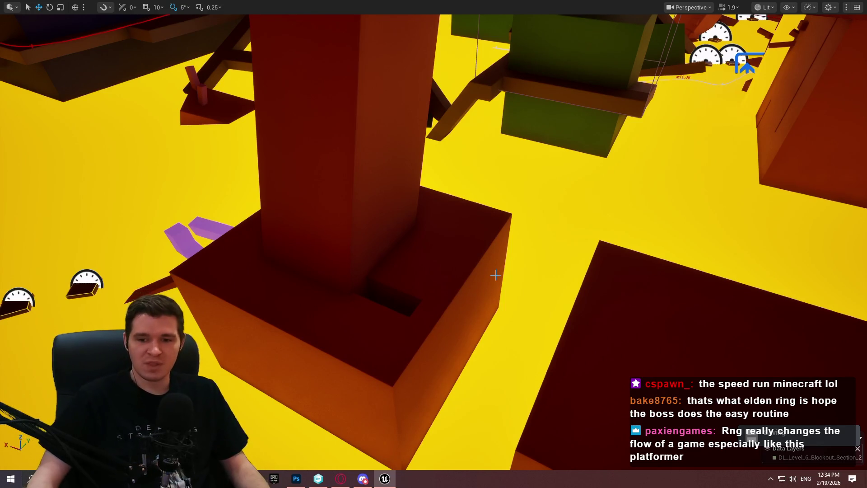
drag(470, 253, 475, 244)
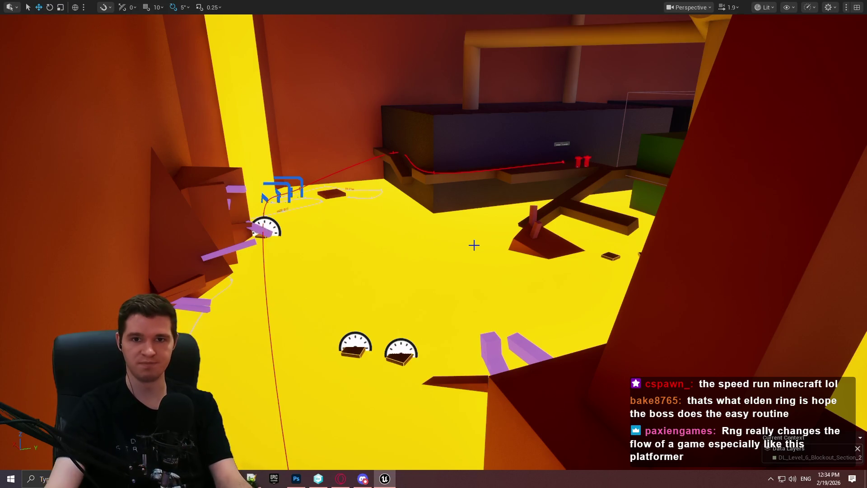
mouse_move(500, 238)
mouse_down()
mouse_move(495, 325)
mouse_move(504, 256)
mouse_move(492, 225)
mouse_up()
scroll(496, 239, down, 1)
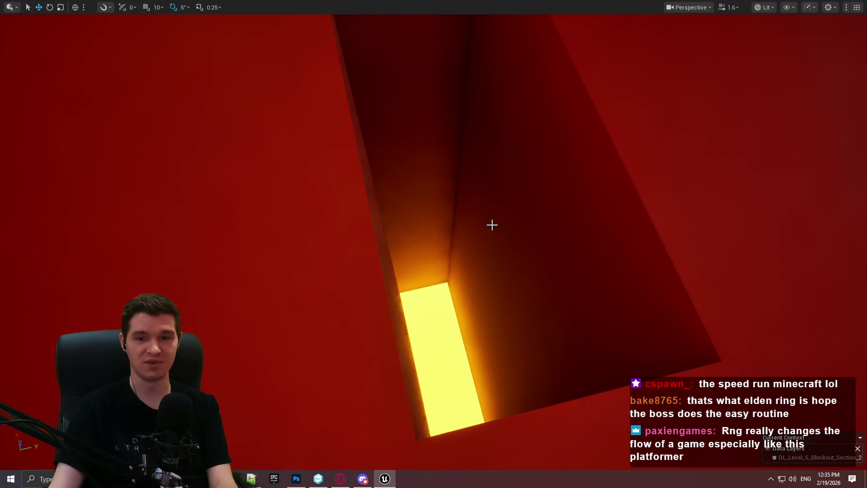
- Select the dark red box beneath the yellow floor and rotate it to a new angle
scroll(492, 224, down, 5)
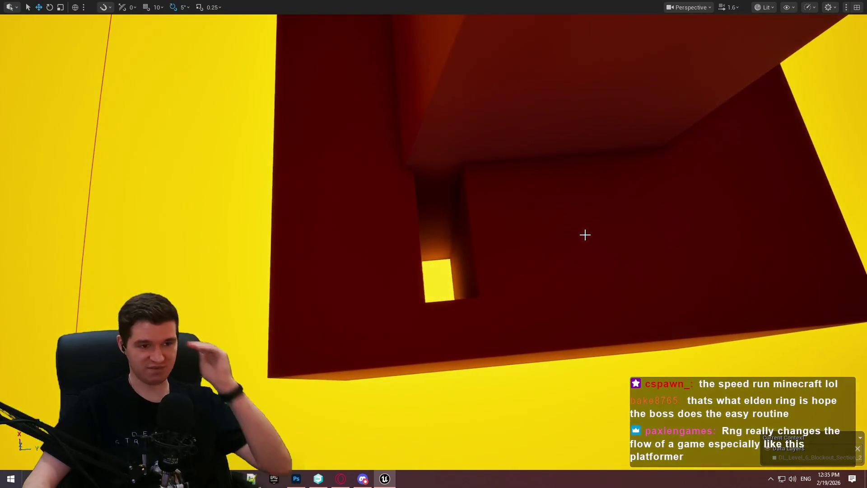
mouse_move(569, 318)
mouse_down()
mouse_move(569, 280)
mouse_move(598, 270)
mouse_up()
click(535, 237)
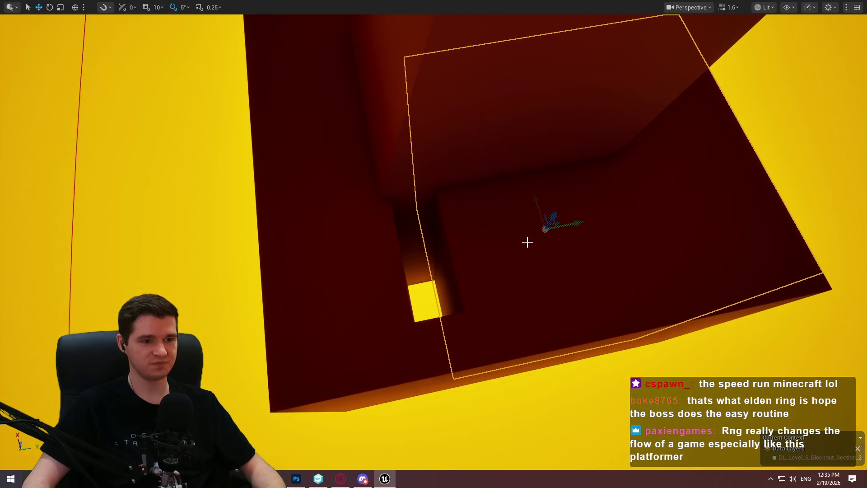
key(e)
drag(527, 261, 534, 258)
key(w)
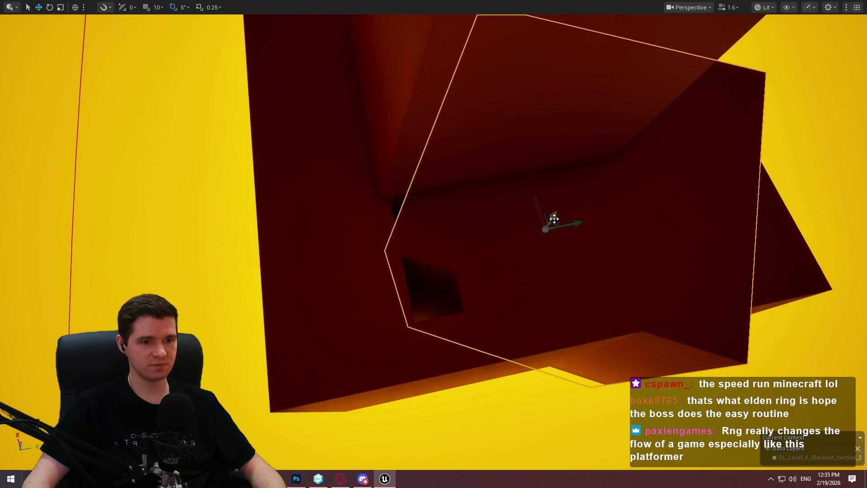
key(r)
key(w)
- Shrink the box and rotate it into its final orientation
mouse_move(571, 243)
mouse_down()
mouse_move(572, 289)
mouse_move(579, 283)
mouse_move(513, 213)
mouse_move(527, 199)
mouse_move(525, 208)
mouse_move(497, 208)
mouse_move(511, 222)
mouse_up()
key(r)
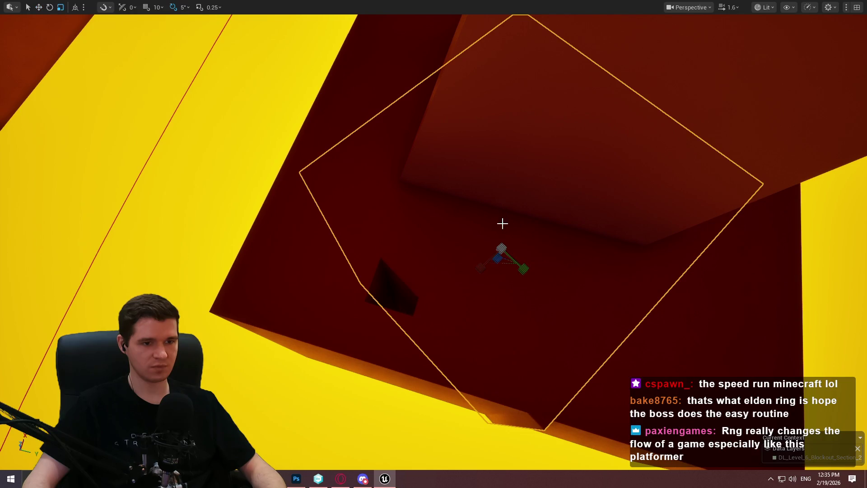
mouse_move(498, 258)
mouse_down()
mouse_move(492, 265)
mouse_move(519, 268)
mouse_up()
key(e)
mouse_move(476, 289)
mouse_down()
mouse_move(479, 255)
mouse_move(373, 294)
mouse_move(420, 342)
mouse_up()
key(w)
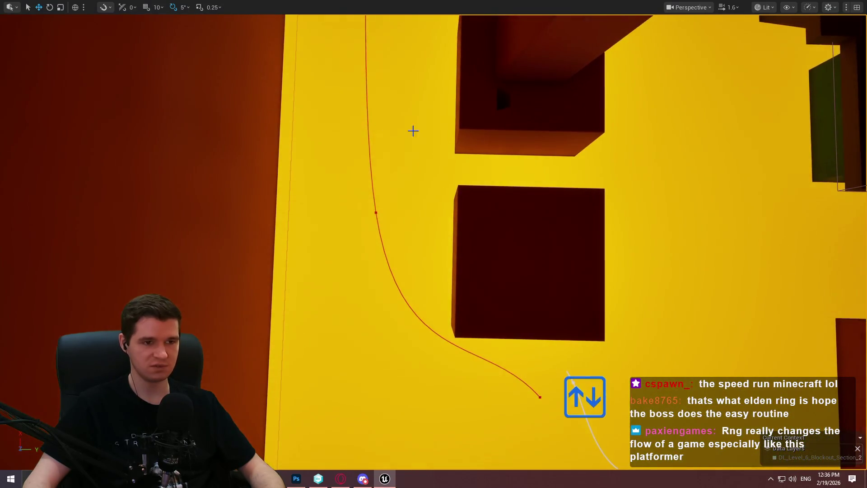
- Frame the long flat slab and move it up and to the left
key(r)
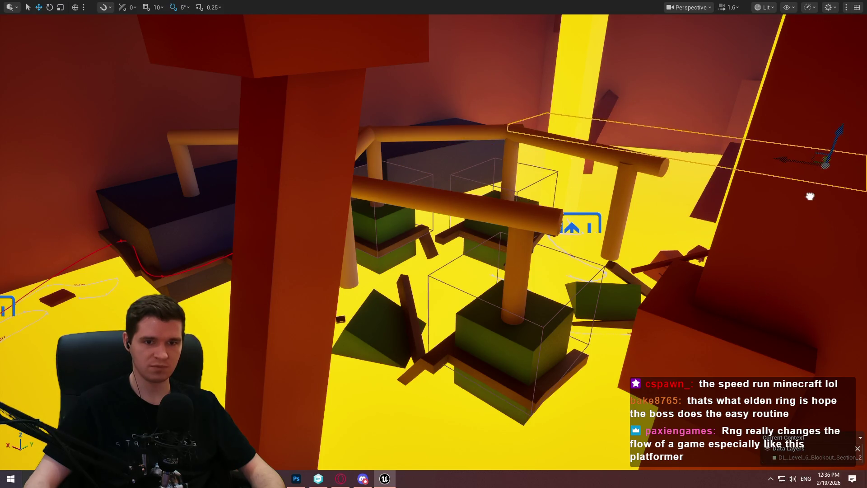
scroll(839, 131, up, 2)
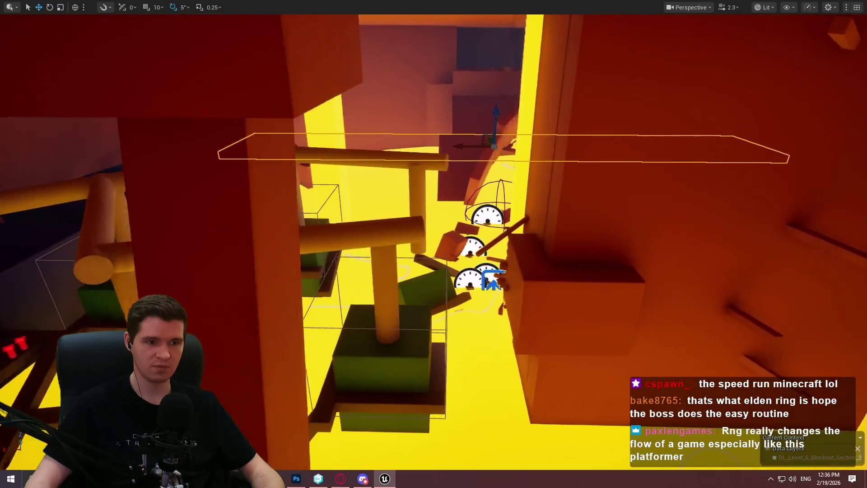
scroll(434, 244, up, 1)
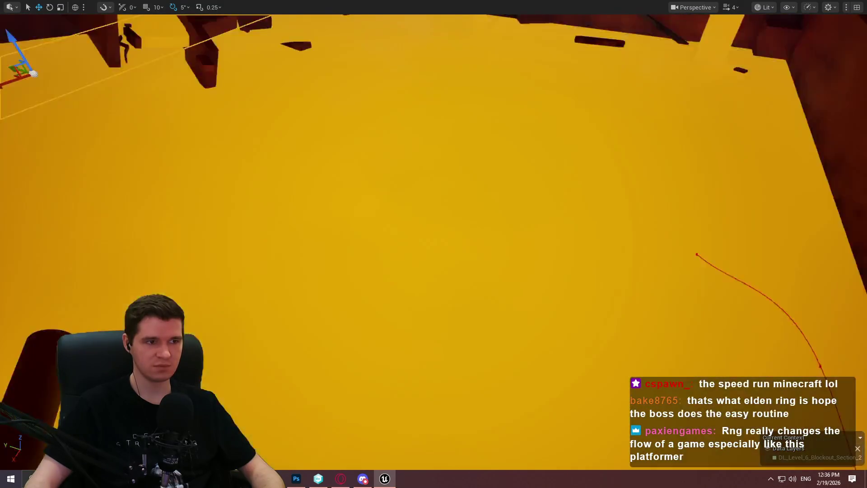
key(f)
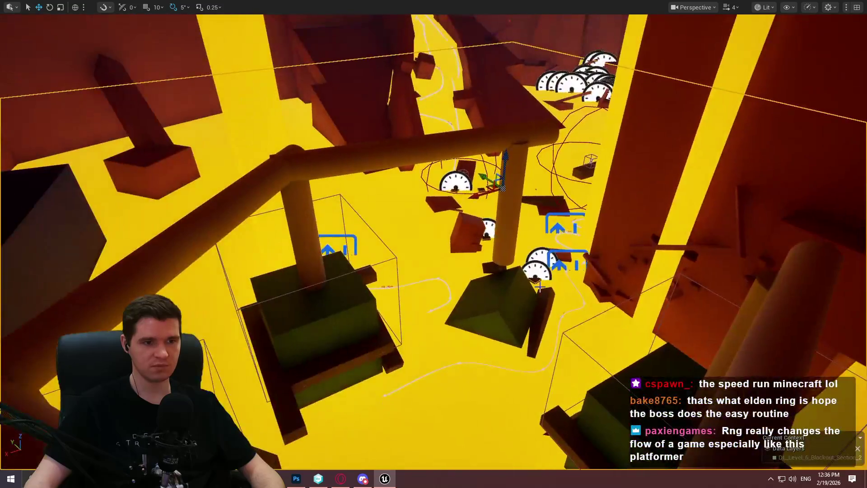
mouse_move(482, 176)
mouse_down()
mouse_move(406, 86)
mouse_move(420, 116)
mouse_up()
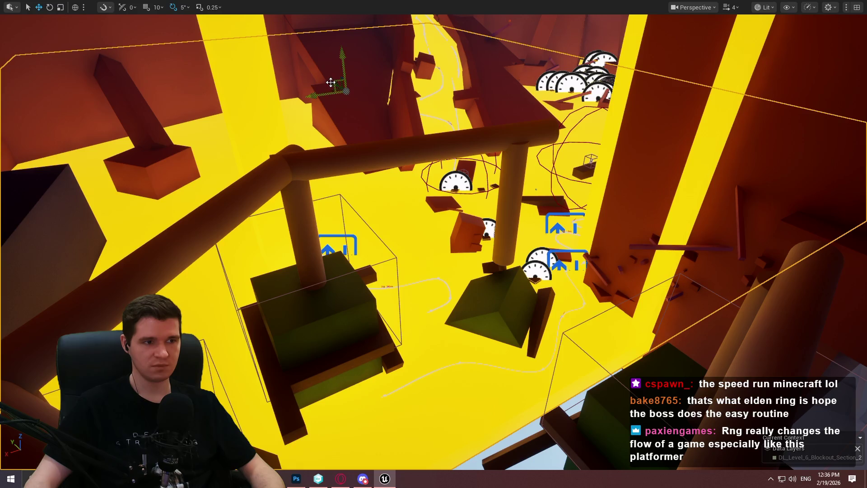
drag(339, 85, 275, 28)
- Slide the flat slab far sideways toward the yellow walkway
key(f)
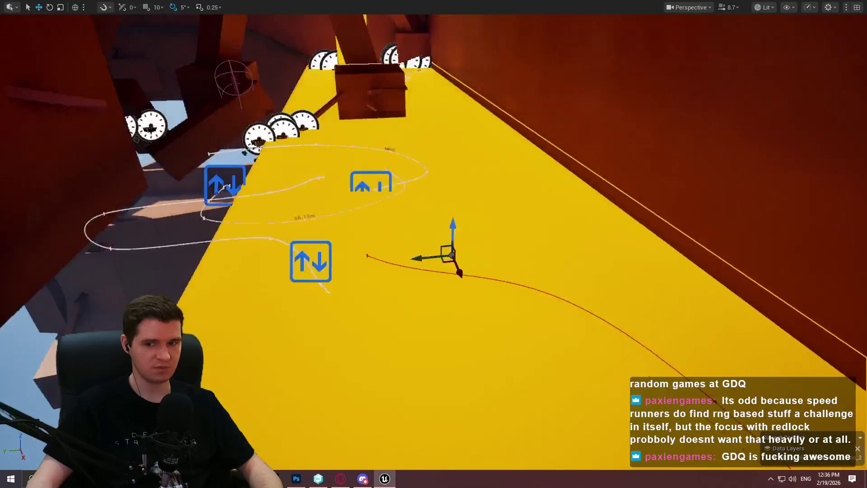
scroll(433, 244, up, 3)
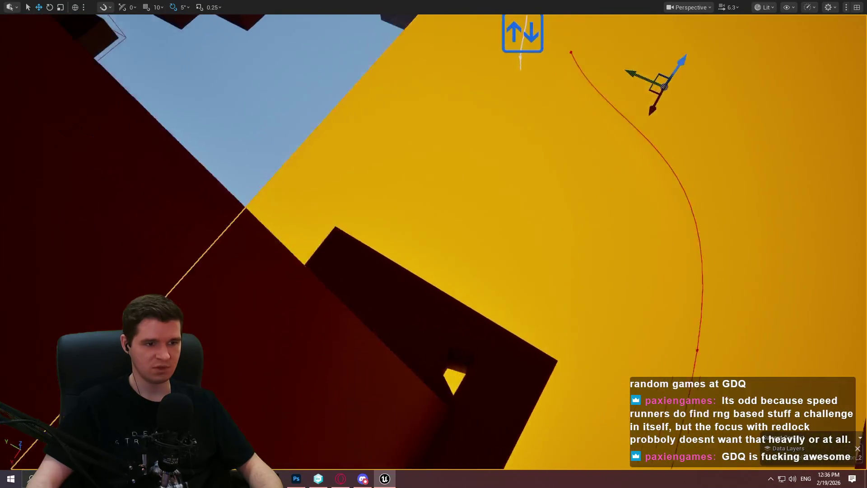
mouse_move(434, 244)
mouse_down()
mouse_move(389, 226)
mouse_move(406, 253)
mouse_move(433, 244)
mouse_move(415, 235)
mouse_move(397, 253)
mouse_move(407, 244)
mouse_move(409, 187)
mouse_move(494, 113)
mouse_move(433, 108)
mouse_move(654, 75)
mouse_up()
scroll(434, 244, down, 1)
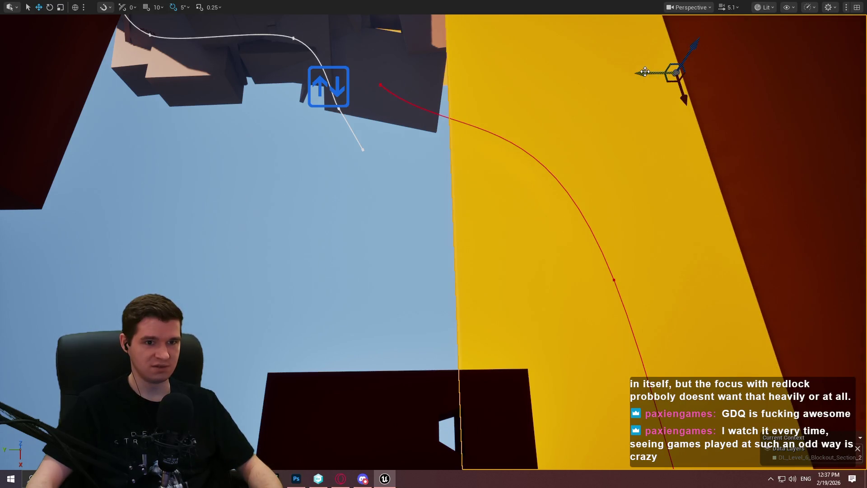
drag(655, 74, 113, 97)
drag(317, 96, 317, 97)
- Nudge the slab down and right, then view it from below to check placement
drag(433, 152, 514, 247)
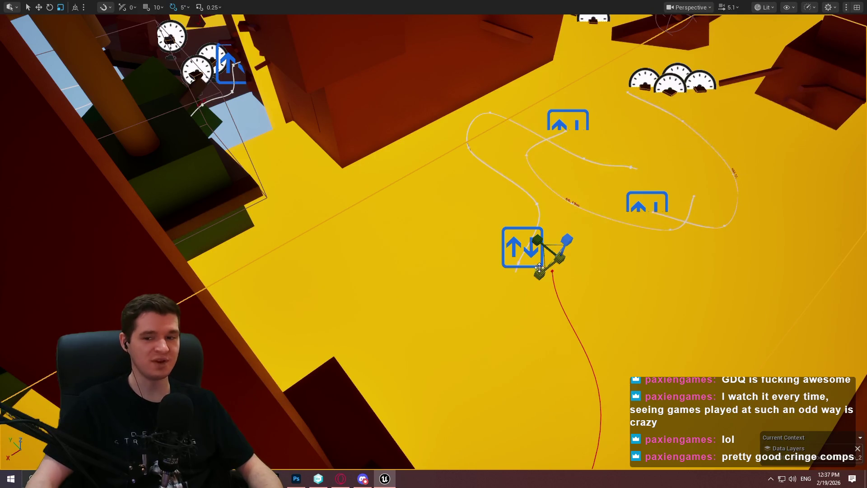
drag(450, 275, 450, 276)
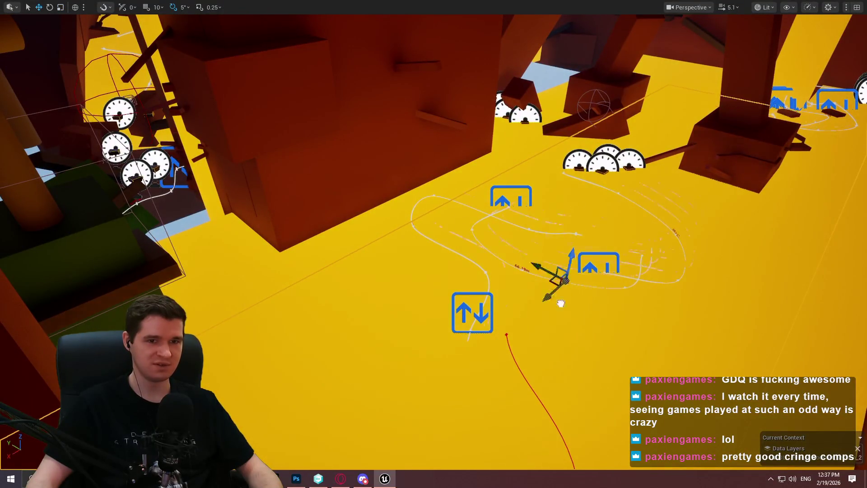
drag(729, 197, 729, 197)
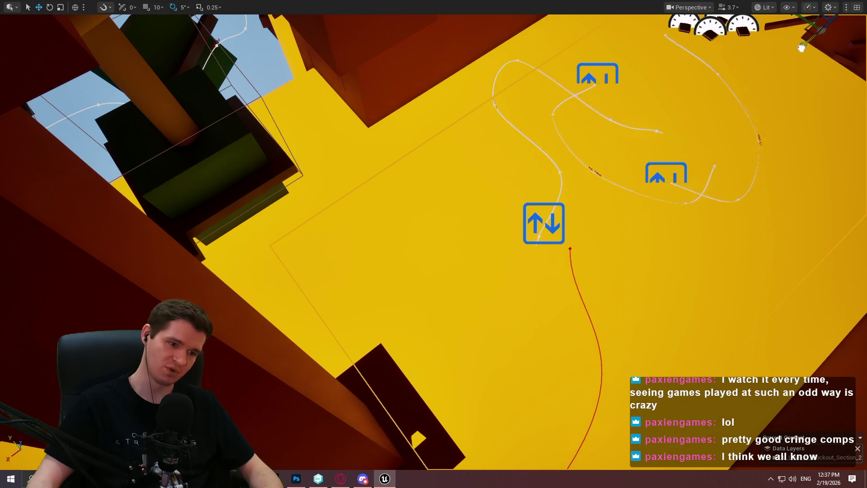
drag(729, 197, 729, 197)
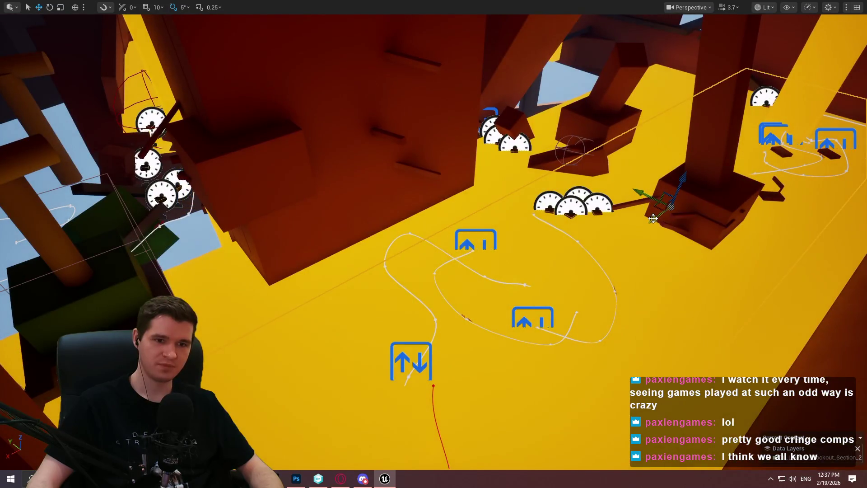
drag(364, 257, 466, 251)
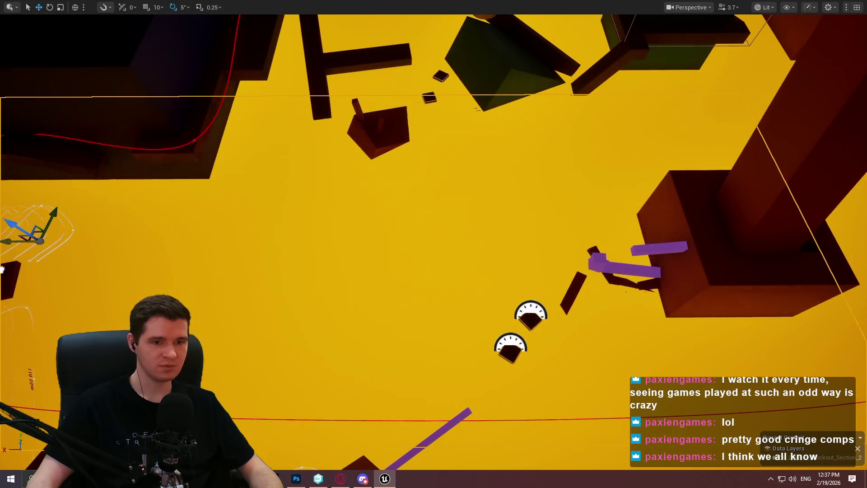
drag(665, 220, 201, 182)
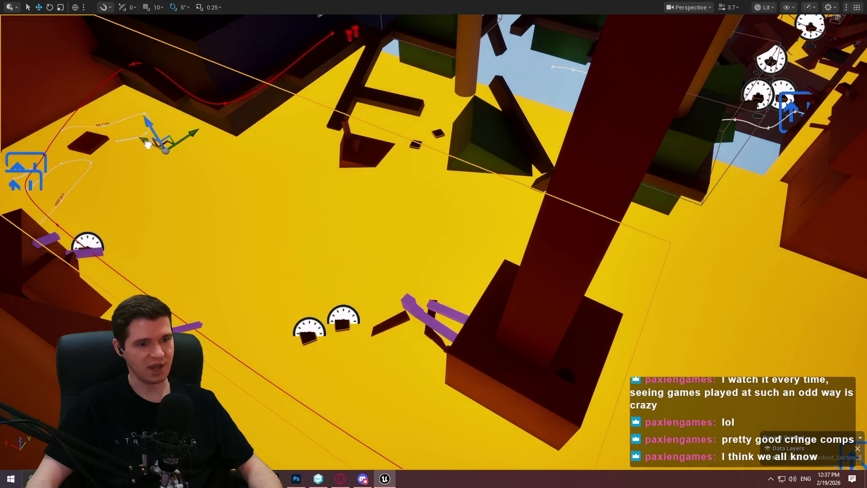
drag(202, 182, 33, 121)
drag(433, 362, 433, 362)
drag(458, 197, 458, 197)
drag(183, 182, 183, 182)
scroll(183, 182, up, 2)
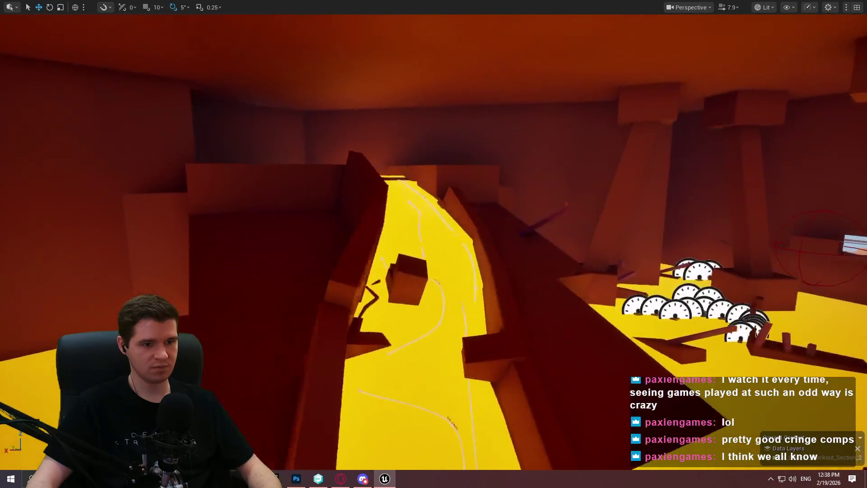
scroll(183, 182, up, 1)
drag(183, 182, 183, 182)
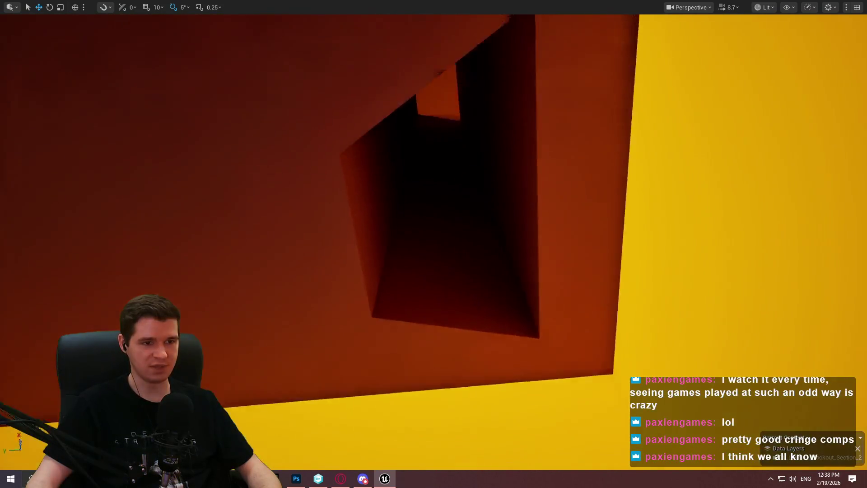
drag(183, 182, 268, 453)
drag(434, 173, 417, 166)
- Lower the red box beneath the overhanging slab along its Z axis
drag(261, 145, 260, 145)
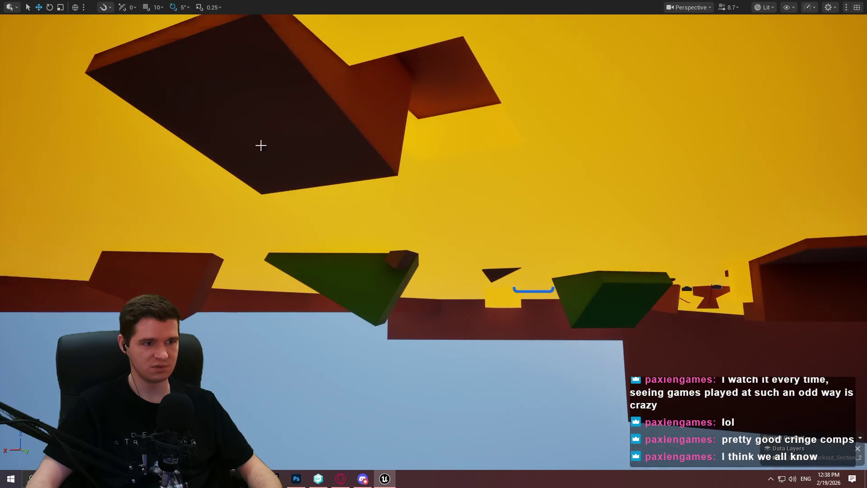
drag(464, 87, 449, 107)
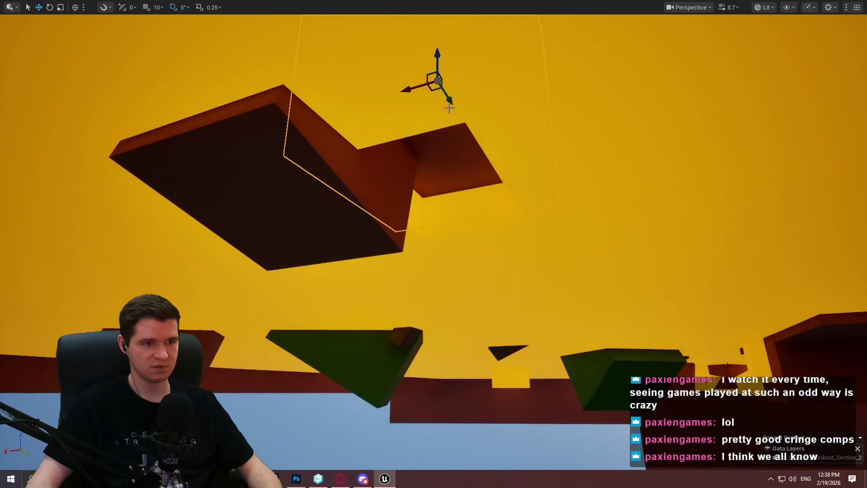
drag(438, 49, 445, 379)
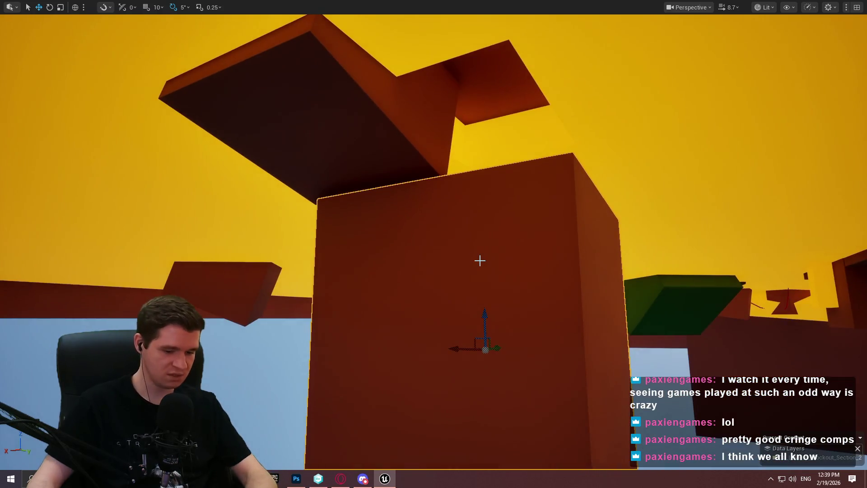
- Leave immersive mode with F11 and fly toward the orange platform
key(F11)
drag(496, 237, 504, 264)
drag(579, 217, 578, 217)
drag(429, 262, 429, 262)
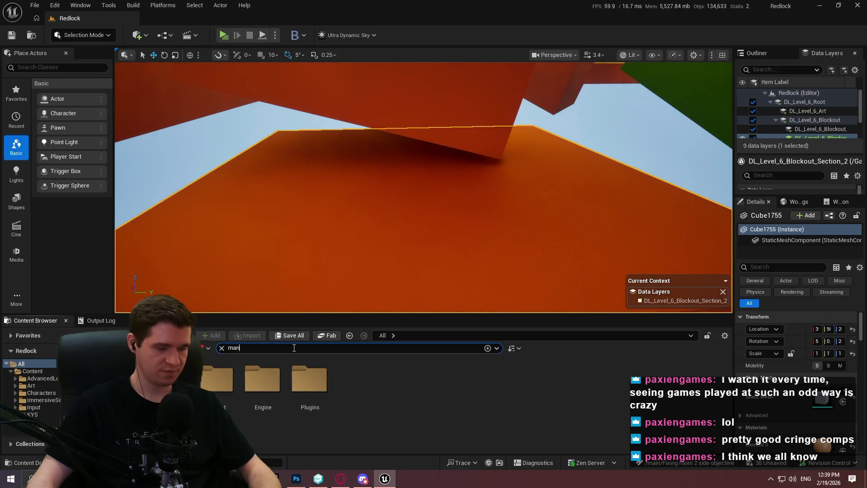
- Place SKM_Quinn_Simple from a 'manneq' search onto the orange slab, clear the search, and go fullscreen (F11)
text(neq)
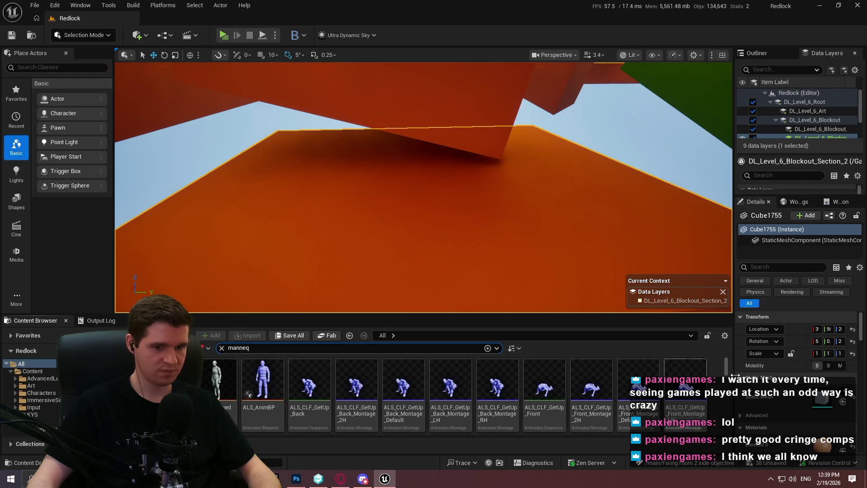
drag(729, 368, 727, 426)
scroll(369, 391, down, 1)
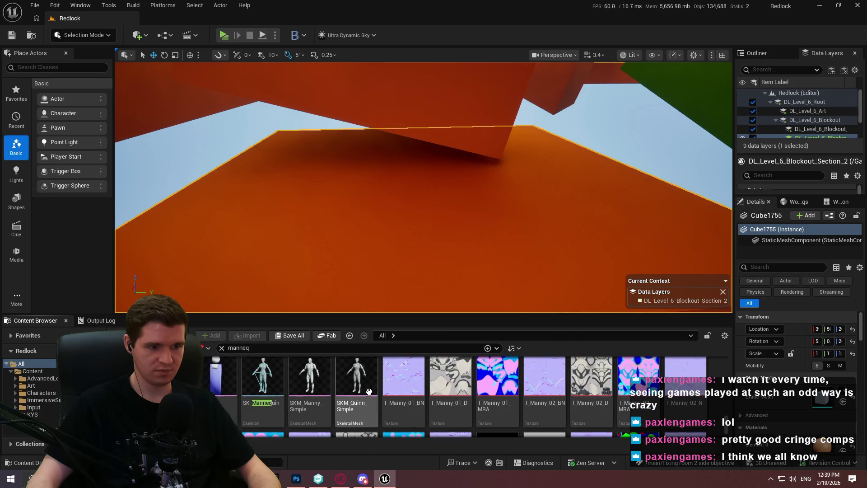
mouse_move(346, 395)
mouse_down()
mouse_move(422, 165)
mouse_move(402, 191)
mouse_up()
scroll(536, 180, up, 3)
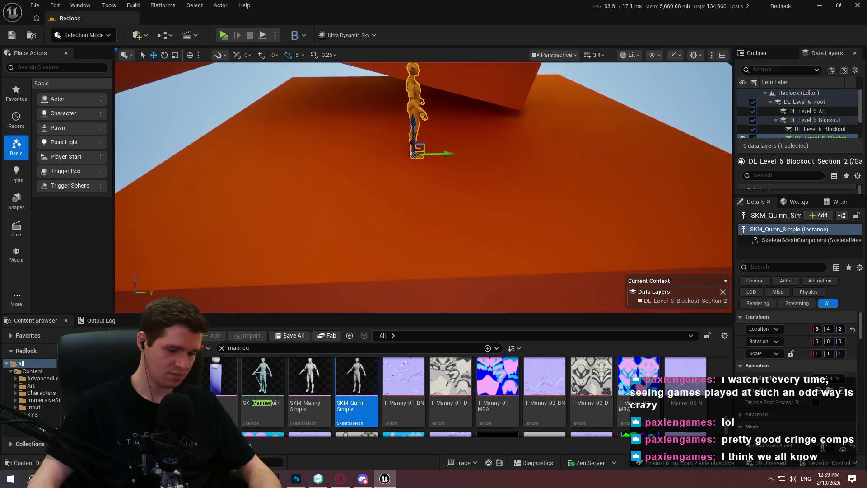
click(222, 348)
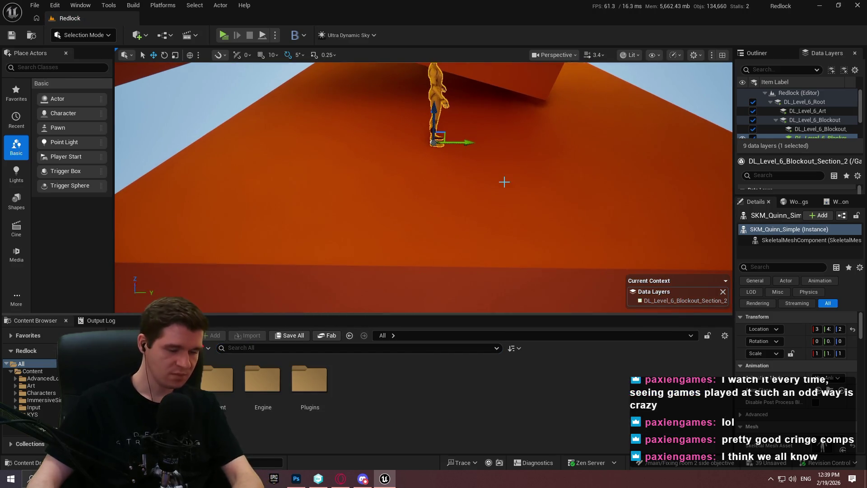
key(F11)
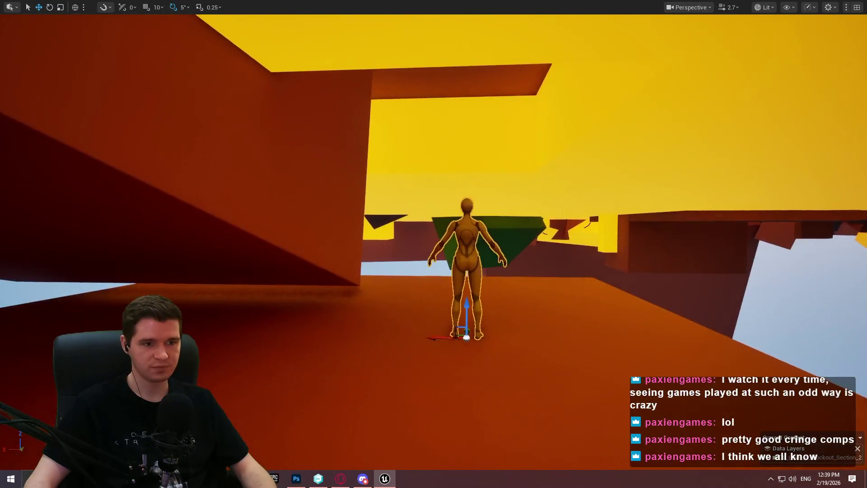
- Scale the orange floor block up toward the ceiling and frame it in view
scroll(434, 244, down, 2)
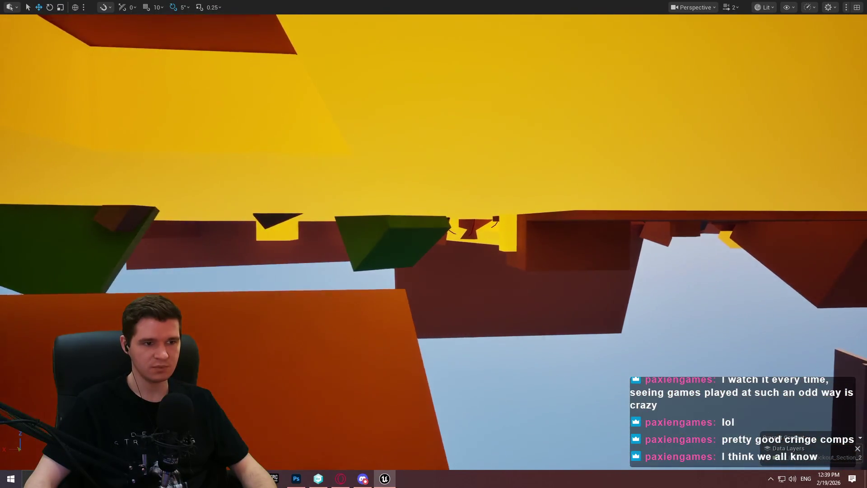
drag(352, 136, 352, 188)
mouse_move(204, 281)
mouse_down()
mouse_move(420, 394)
mouse_move(393, 417)
mouse_up()
key(r)
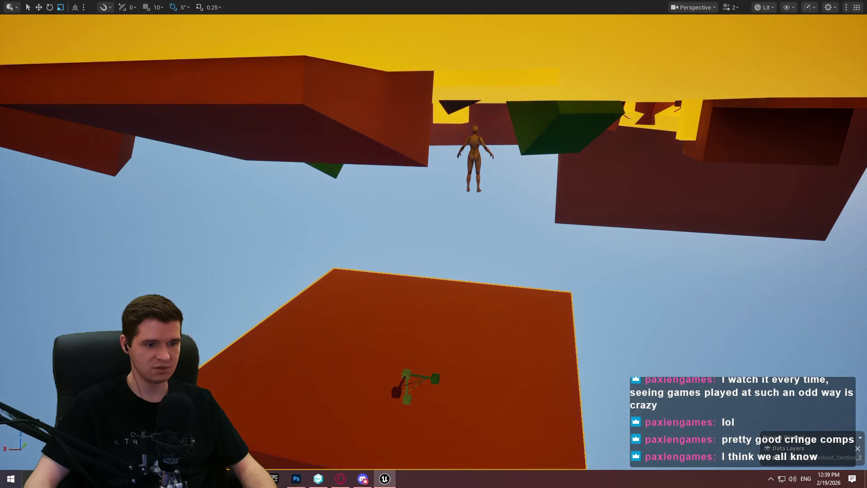
mouse_move(405, 349)
mouse_down()
mouse_move(419, 26)
mouse_move(396, 57)
mouse_move(618, 67)
mouse_up()
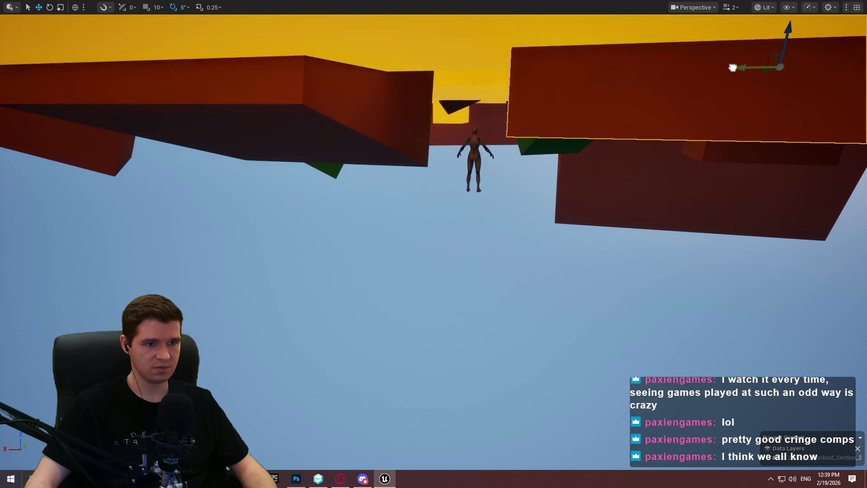
mouse_move(698, 84)
mouse_down()
mouse_move(698, 52)
mouse_move(698, 113)
mouse_move(698, 68)
mouse_up()
key(f)
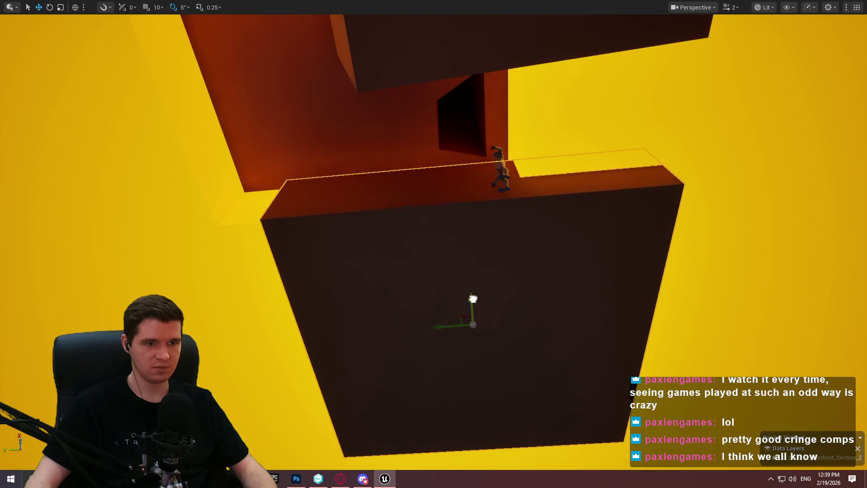
- Raise the mannequin's block slightly, then Alt-drag a duplicate and move it beside the ledge
drag(471, 295, 473, 287)
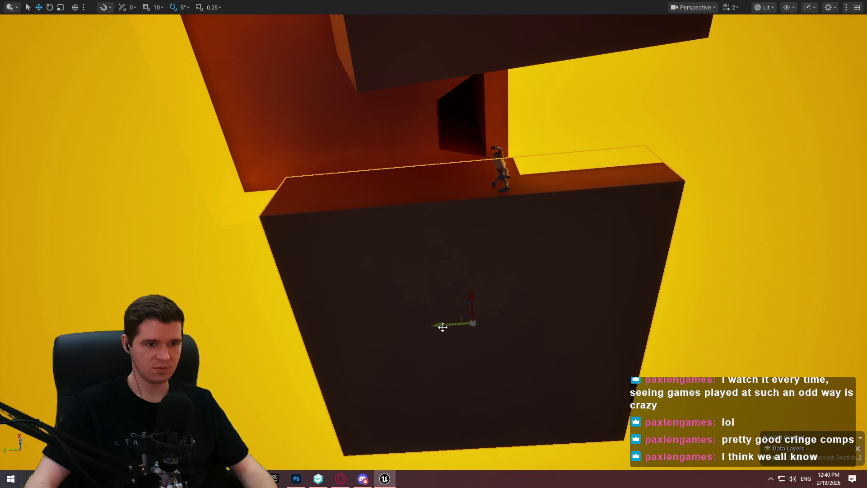
drag(443, 327, 229, 327)
mouse_move(281, 316)
mouse_down()
mouse_move(257, 213)
mouse_move(269, 195)
mouse_up()
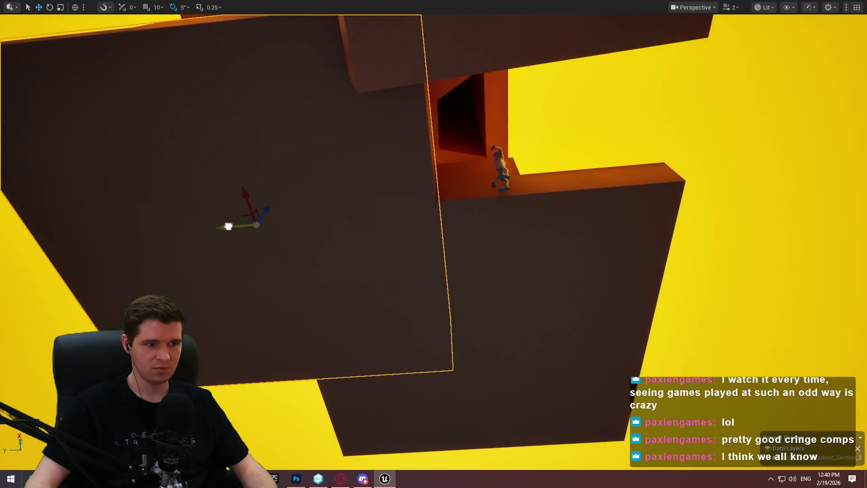
mouse_move(220, 239)
mouse_down()
mouse_move(717, 200)
mouse_move(662, 203)
mouse_up()
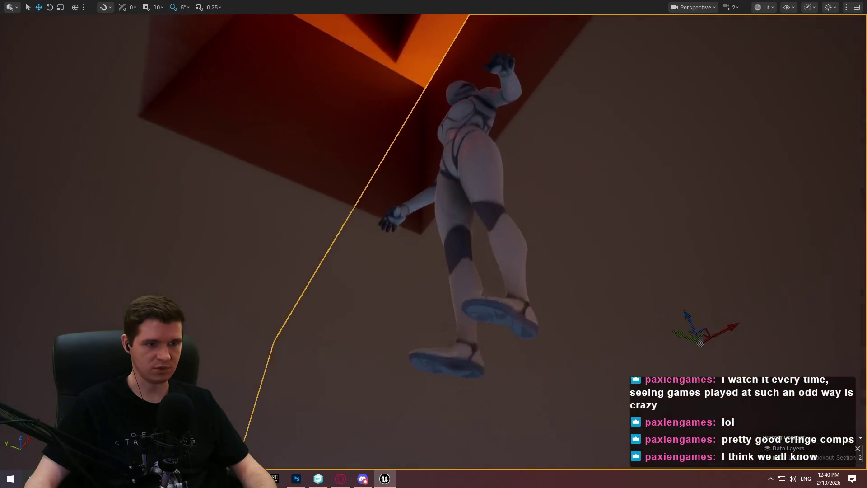
- Shift the blocks beside the mannequin, delete one, and slide another back to uncover the pit
mouse_move(610, 295)
mouse_down()
mouse_move(599, 260)
mouse_move(610, 287)
mouse_up()
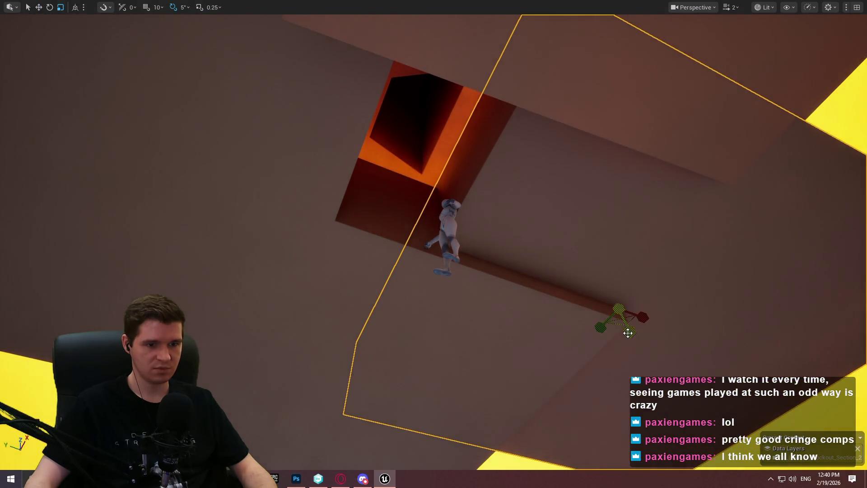
drag(628, 333, 629, 335)
mouse_move(611, 282)
mouse_down()
mouse_move(608, 267)
mouse_move(609, 277)
mouse_move(310, 344)
mouse_up()
key(Delete)
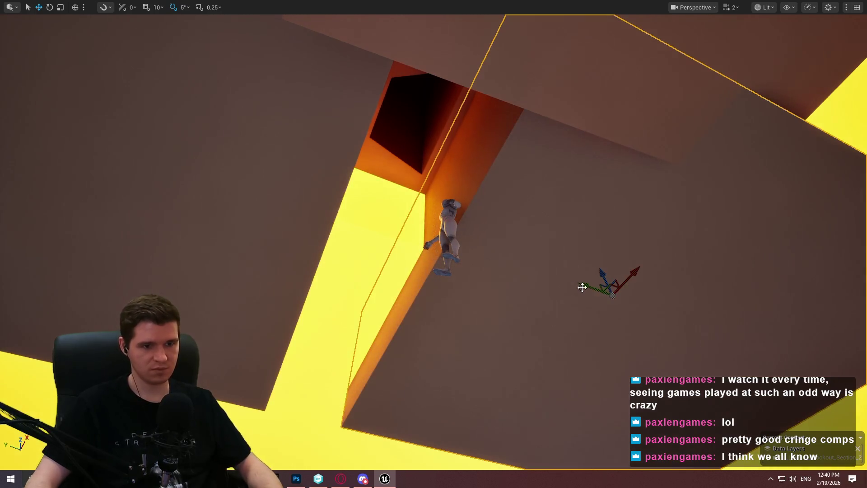
drag(583, 287, 476, 280)
mouse_move(369, 171)
mouse_down()
mouse_move(297, 341)
mouse_move(305, 320)
mouse_move(348, 300)
mouse_up()
- Fly down the pit shaft to inspect it, then stand a dark red block in front of the mannequin
scroll(348, 300, up, 3)
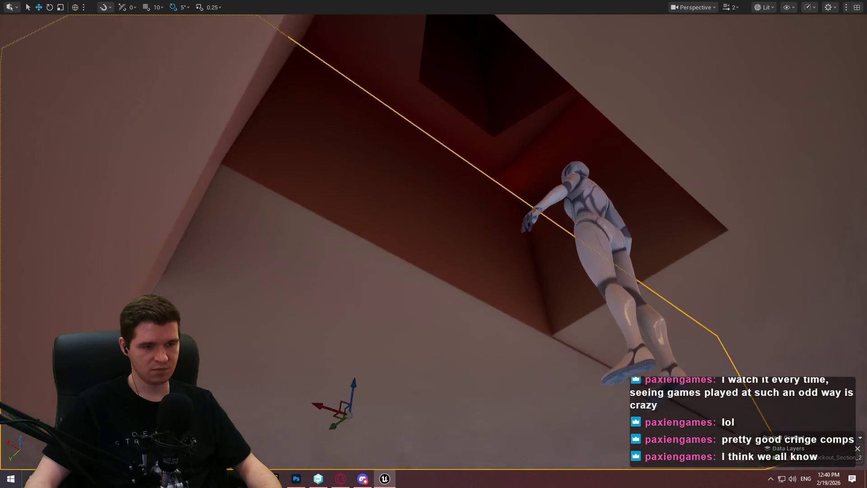
drag(488, 292, 488, 284)
mouse_move(576, 265)
mouse_down()
mouse_move(515, 296)
mouse_move(263, 297)
mouse_move(102, 193)
mouse_move(117, 199)
mouse_move(140, 181)
mouse_move(145, 202)
mouse_up()
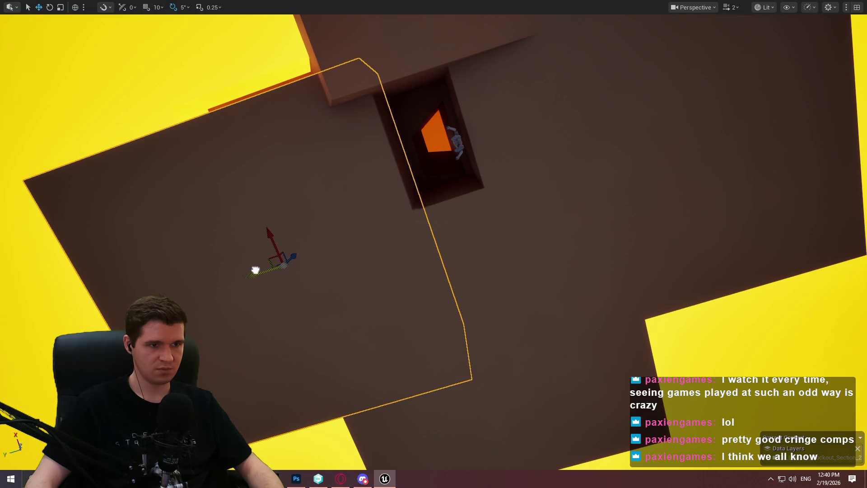
mouse_move(447, 227)
mouse_down()
mouse_move(447, 194)
mouse_move(452, 212)
mouse_up()
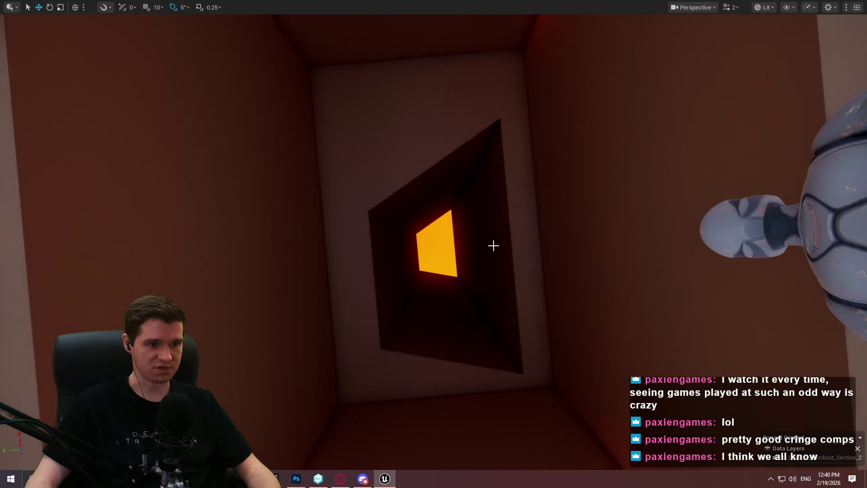
drag(447, 323, 450, 199)
mouse_move(365, 145)
mouse_down()
mouse_move(339, 358)
mouse_move(339, 321)
mouse_move(341, 346)
mouse_up()
- Tilt the block in front of the mannequin by 10° and raise it slightly
drag(369, 273, 369, 273)
drag(360, 319, 359, 319)
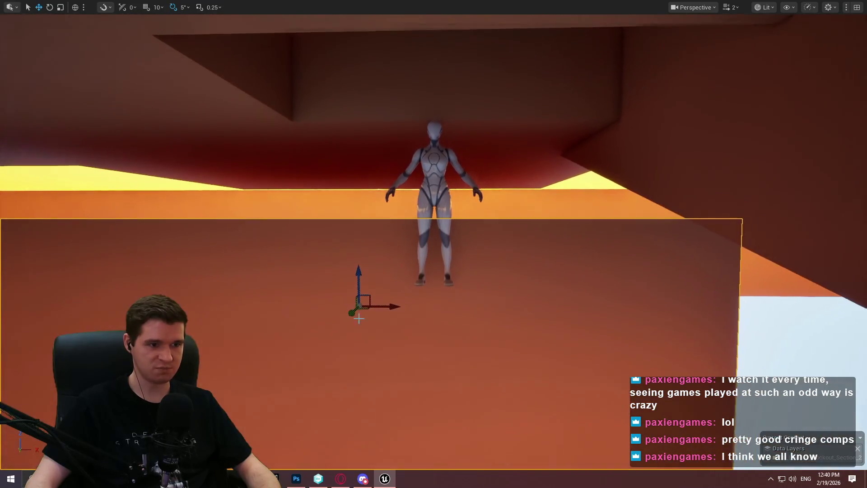
drag(365, 264, 406, 302)
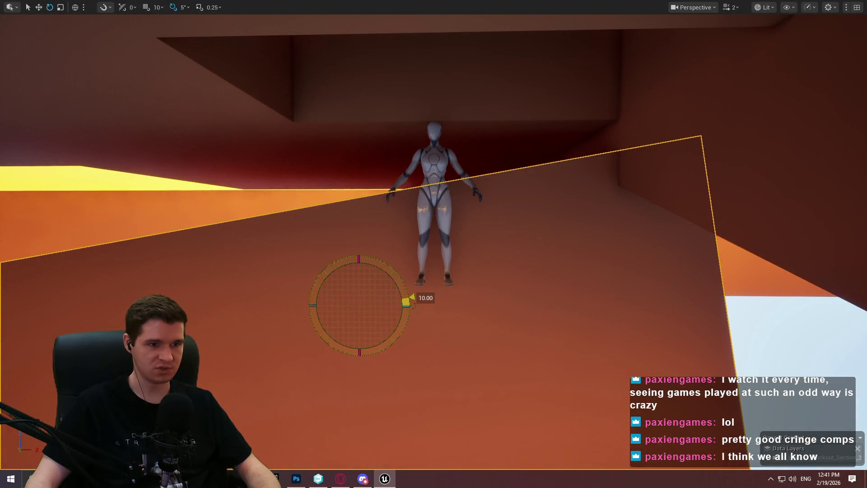
mouse_move(363, 270)
mouse_down()
mouse_move(354, 237)
mouse_move(355, 267)
mouse_move(358, 237)
mouse_move(361, 263)
mouse_move(359, 252)
mouse_up()
- Slide the mannequin along the ledge on X and lower the large wall block
click(434, 210)
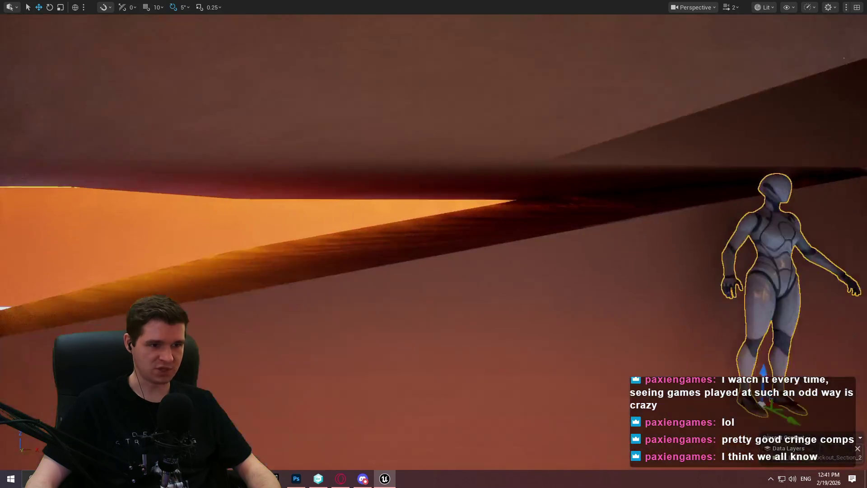
mouse_move(607, 358)
mouse_down()
mouse_move(403, 349)
mouse_move(362, 322)
mouse_up()
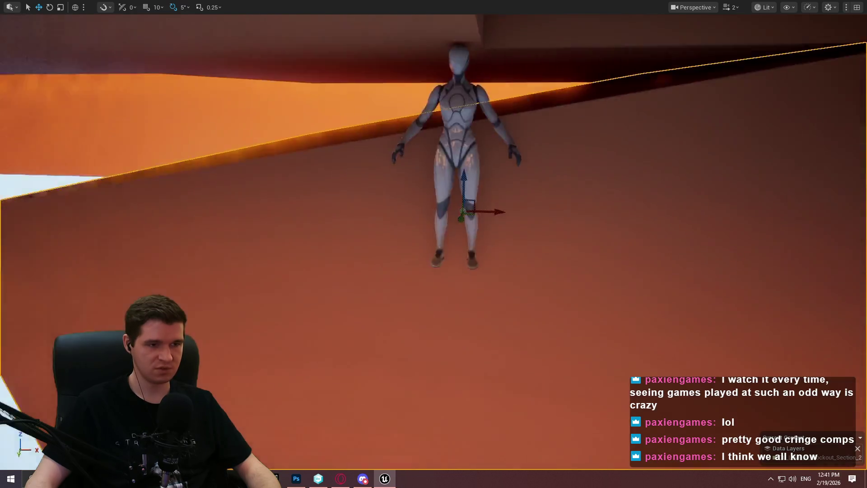
click(432, 311)
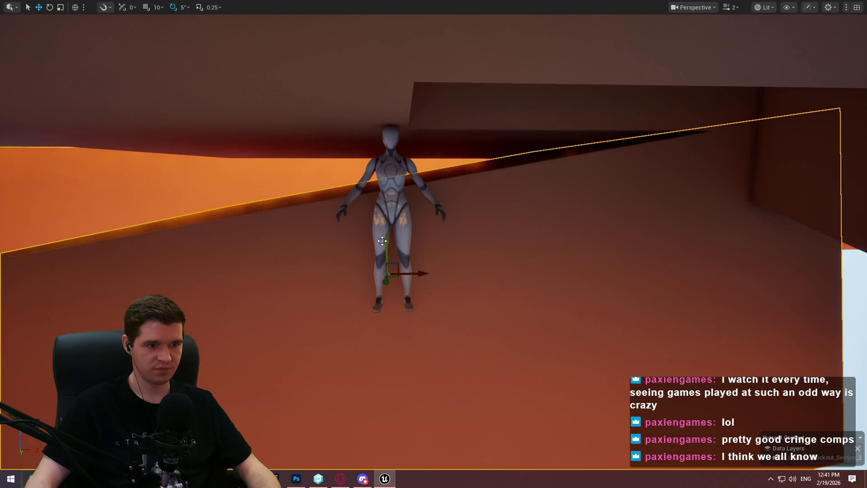
drag(382, 241, 387, 261)
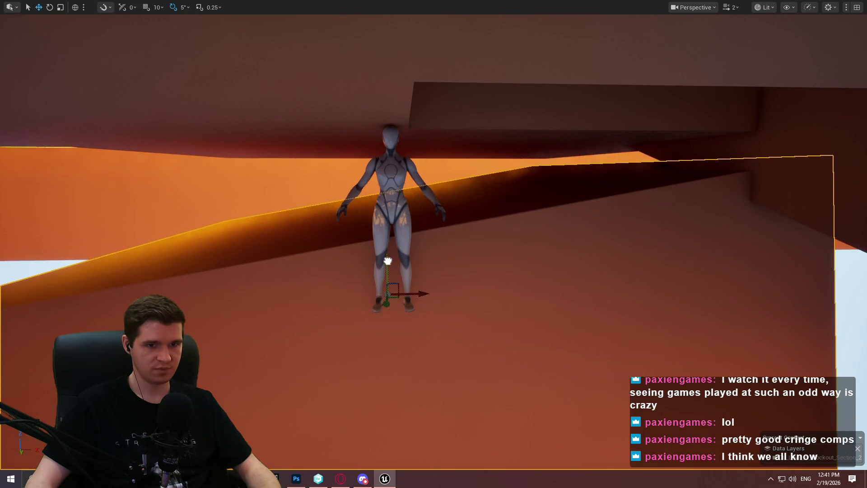
- Rotate the nearby wall block by -10° and slide it right toward the dark corridor
scroll(387, 307, down, 2)
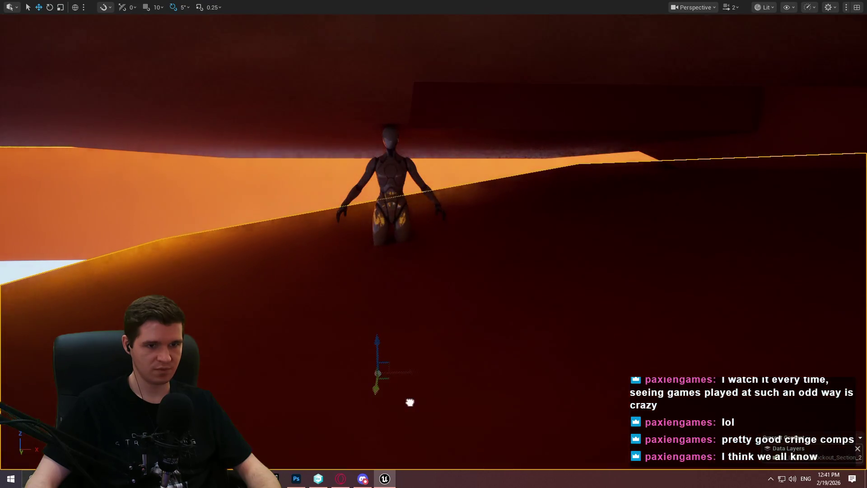
mouse_move(408, 403)
mouse_down()
mouse_move(409, 325)
mouse_move(414, 348)
mouse_move(440, 269)
mouse_move(231, 367)
mouse_move(254, 333)
mouse_up()
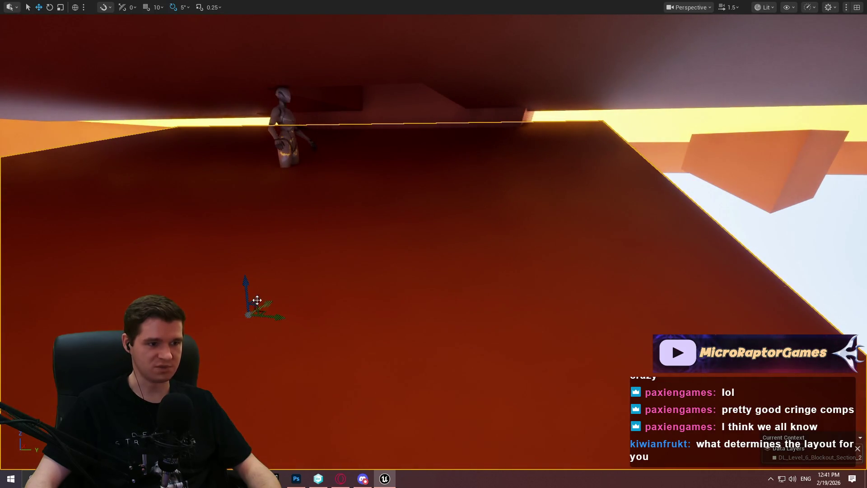
key(r)
mouse_move(248, 289)
mouse_down()
mouse_move(289, 260)
mouse_move(271, 267)
mouse_move(280, 265)
mouse_move(122, 249)
mouse_move(180, 253)
mouse_up()
mouse_move(300, 224)
mouse_down()
mouse_move(289, 230)
mouse_move(301, 225)
mouse_up()
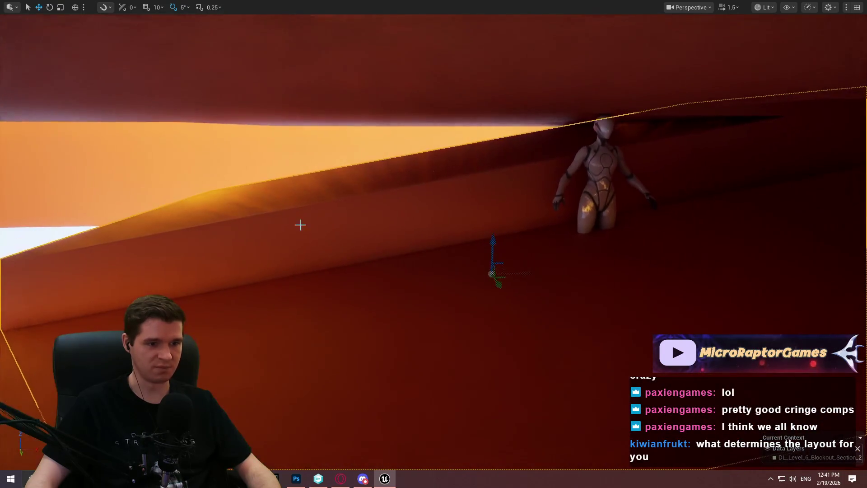
drag(478, 236, 538, 276)
mouse_move(486, 221)
mouse_down()
mouse_move(484, 203)
mouse_move(519, 195)
mouse_move(486, 181)
mouse_move(516, 198)
mouse_move(486, 206)
mouse_up()
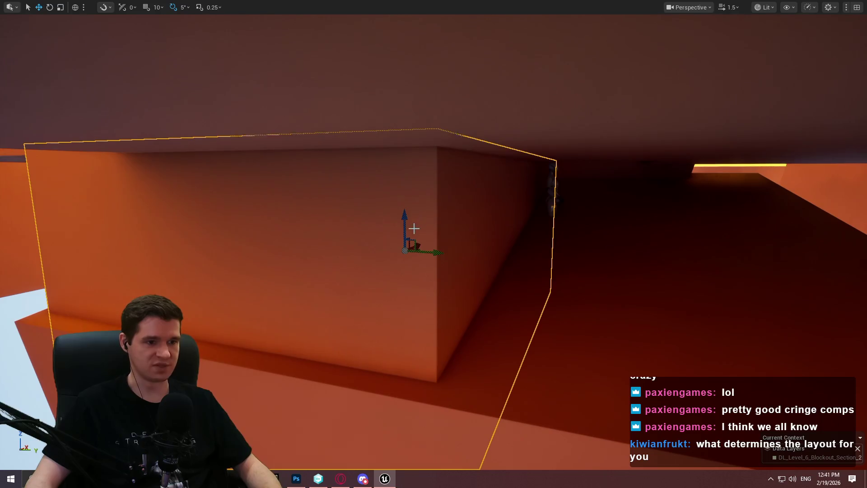
mouse_move(433, 247)
mouse_down()
mouse_move(492, 262)
mouse_move(616, 257)
mouse_move(654, 269)
mouse_up()
mouse_move(732, 286)
mouse_down()
mouse_move(767, 287)
mouse_move(728, 298)
mouse_move(809, 290)
mouse_move(781, 282)
mouse_up()
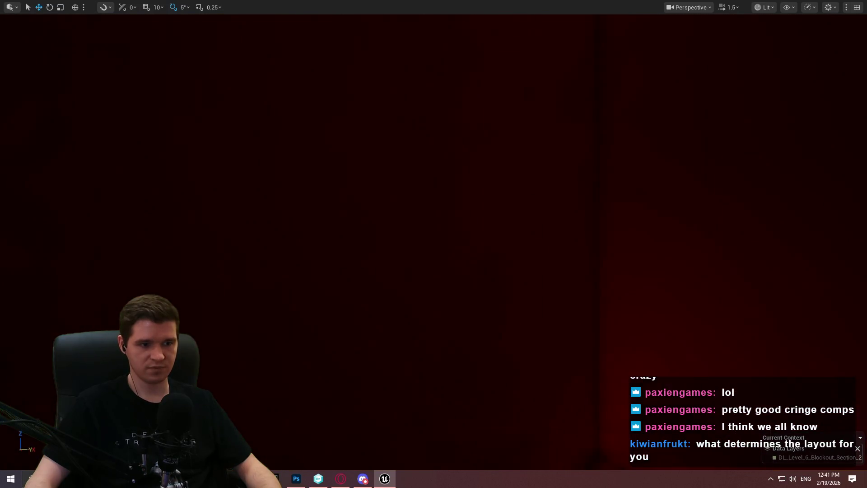
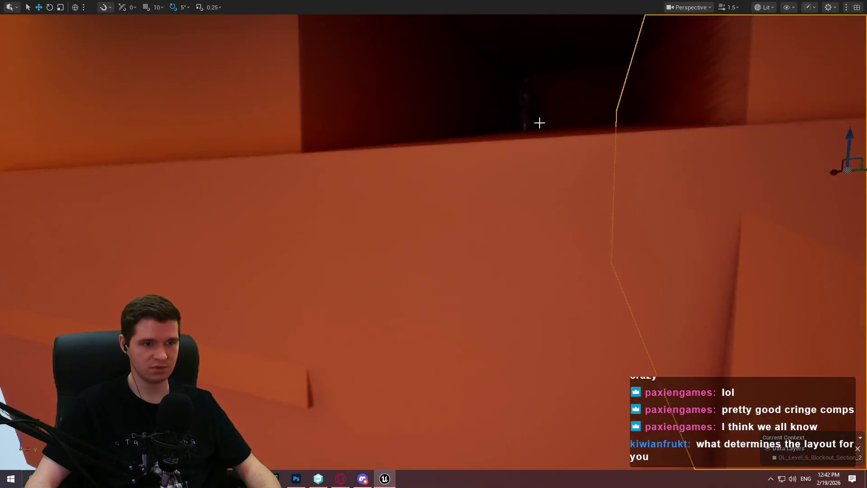
- Tilt the red slab by -15°, lower it, rotate it further and slide it sideways
key(f)
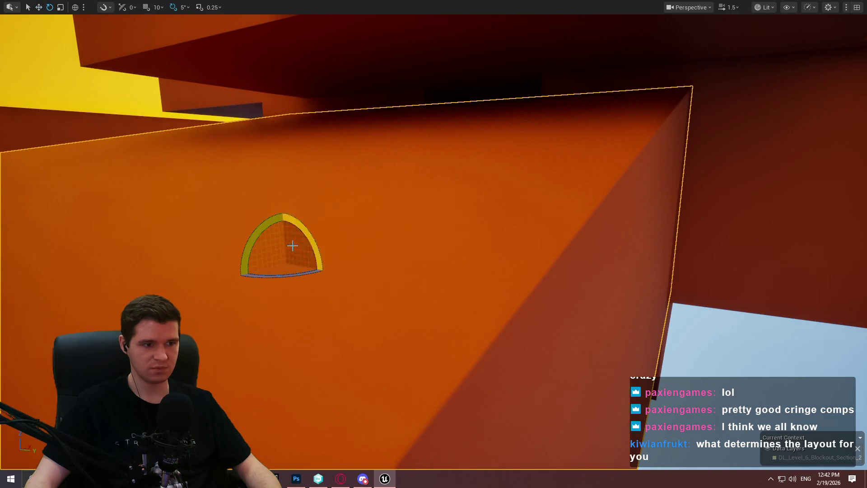
drag(316, 255, 325, 261)
key(w)
drag(425, 247, 412, 330)
mouse_move(474, 354)
mouse_down()
mouse_move(424, 312)
mouse_move(428, 275)
mouse_up()
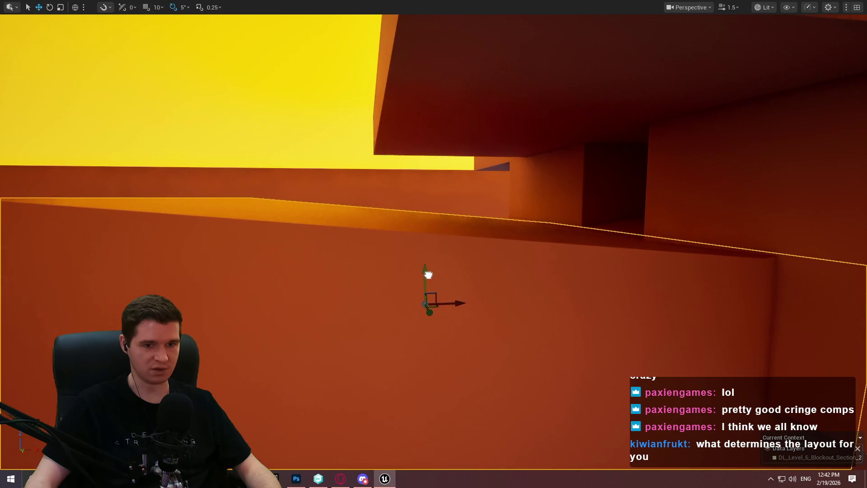
mouse_move(458, 304)
mouse_down()
mouse_move(416, 310)
mouse_move(408, 229)
mouse_up()
- Raise the red slab and angle it by another -10° beneath the overhang
drag(395, 184, 395, 259)
mouse_move(405, 122)
mouse_down()
mouse_move(407, 66)
mouse_move(421, 38)
mouse_up()
drag(413, 284, 804, 242)
mouse_move(330, 157)
mouse_down()
mouse_move(363, 178)
mouse_move(54, 199)
mouse_move(97, 170)
mouse_move(110, 184)
mouse_move(385, 174)
mouse_up()
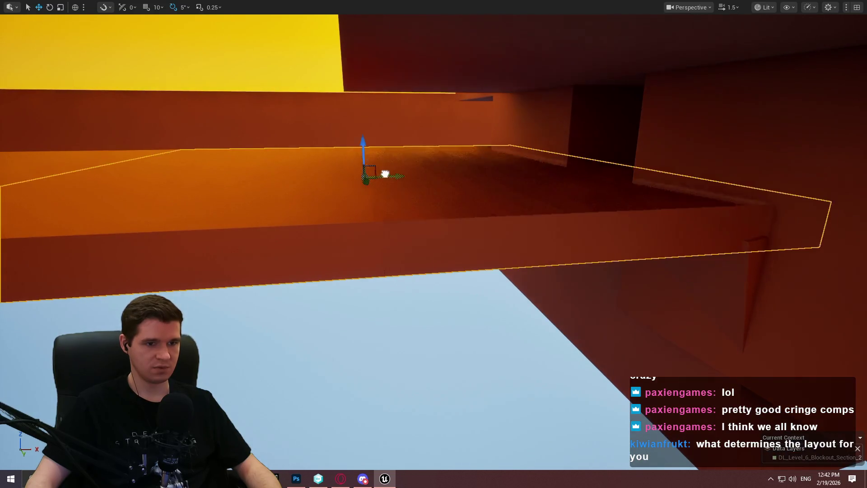
mouse_move(94, 162)
mouse_down()
mouse_move(86, 156)
mouse_move(271, 190)
mouse_move(287, 204)
mouse_move(261, 158)
mouse_move(233, 159)
mouse_move(232, 86)
mouse_up()
key(w)
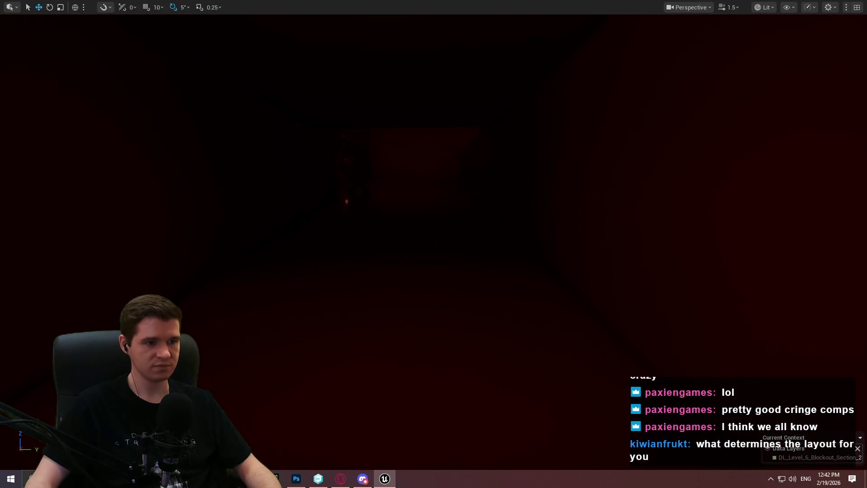
- Lift the orange floor slab under the red overhangs along Z and slide it right along Y
mouse_move(233, 136)
mouse_down()
mouse_move(232, 190)
mouse_move(190, 158)
mouse_move(428, 192)
mouse_move(463, 184)
mouse_move(451, 183)
mouse_up()
mouse_move(404, 150)
mouse_down()
mouse_move(399, 273)
mouse_move(366, 334)
mouse_move(370, 220)
mouse_up()
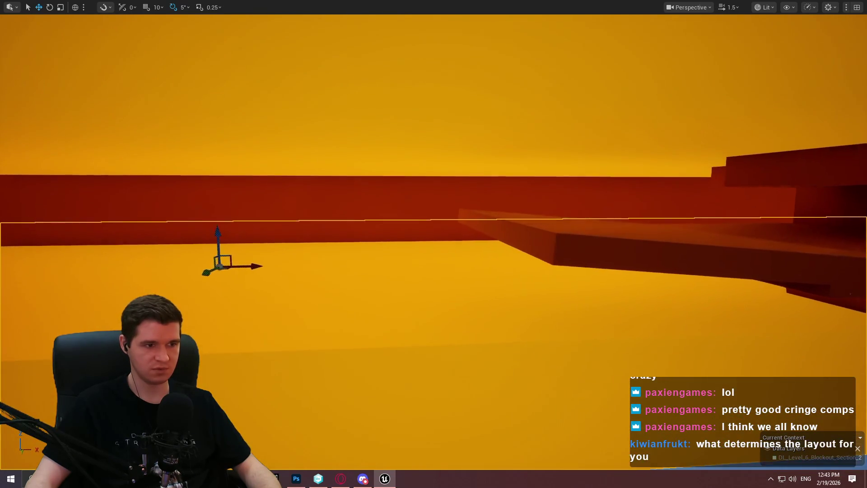
mouse_move(254, 225)
mouse_down()
mouse_move(252, 187)
mouse_move(285, 207)
mouse_move(298, 199)
mouse_move(334, 208)
mouse_move(71, 233)
mouse_up()
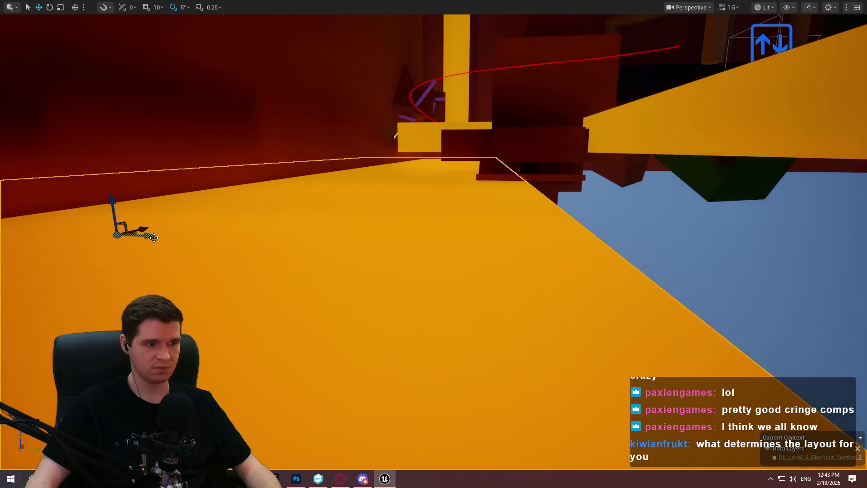
drag(154, 238, 480, 246)
drag(612, 241, 591, 258)
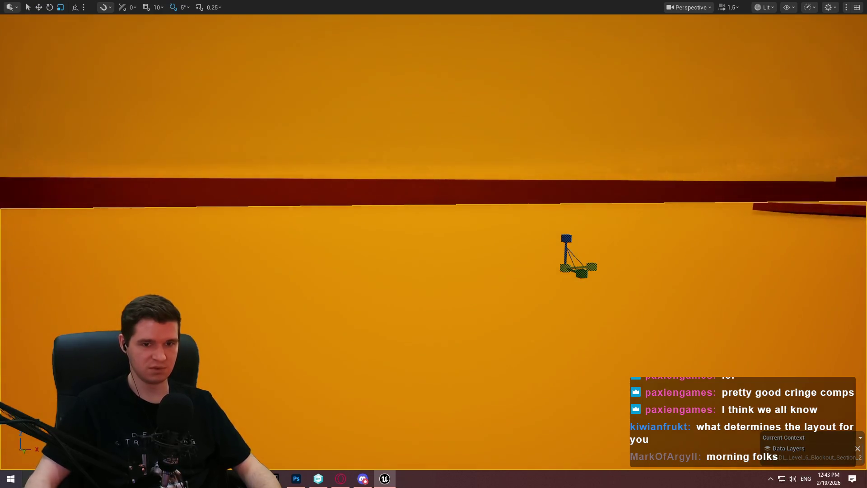
- Undo the last change, rescale the orange slab, and reposition it along its X length
key(ctrl+z)
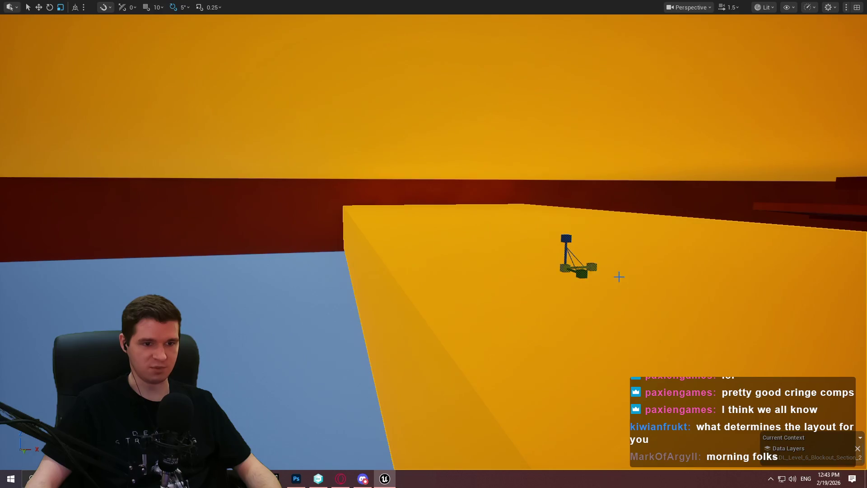
mouse_move(587, 277)
mouse_down()
mouse_move(597, 298)
mouse_move(607, 262)
mouse_up()
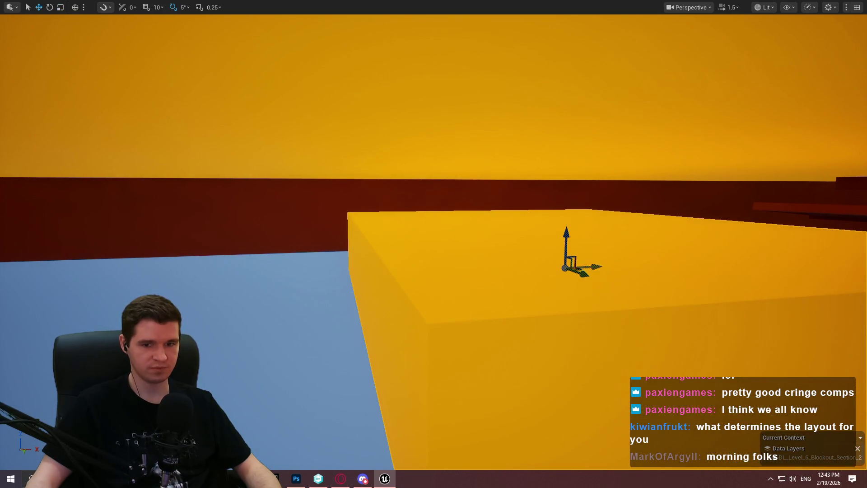
key(w)
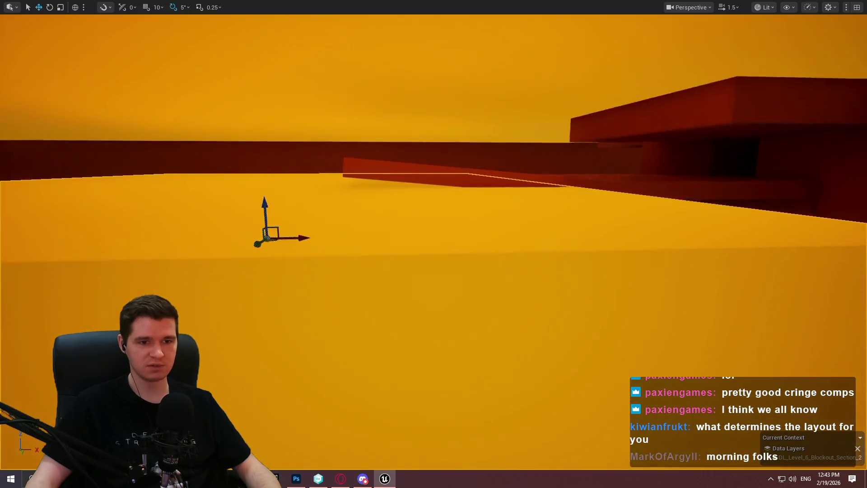
key(w)
drag(250, 224, 490, 221)
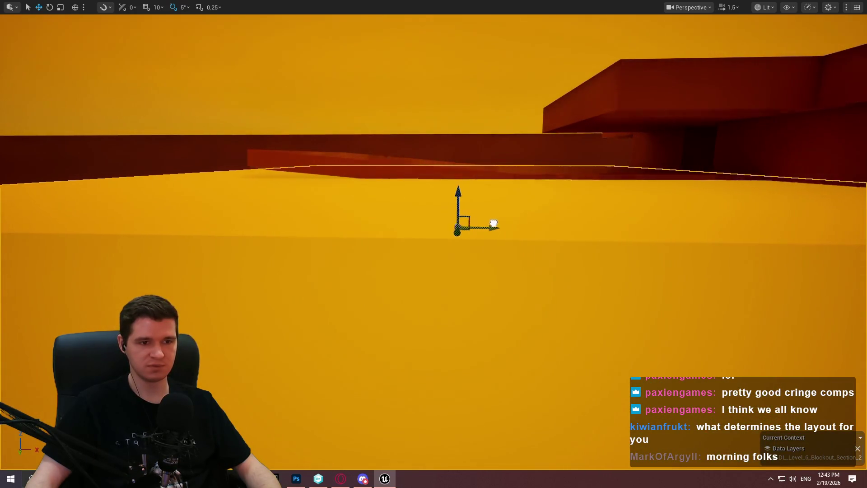
key(w)
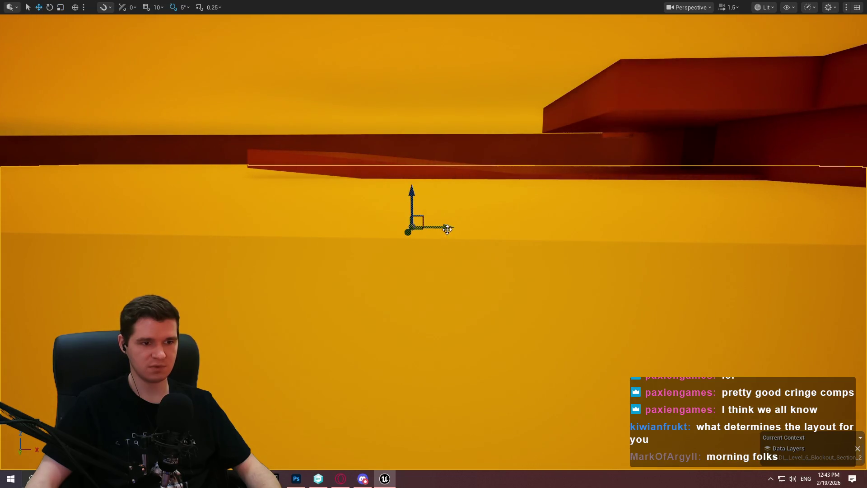
drag(445, 231, 355, 232)
- Paste a copy of the dark red box and scale it narrower
key(s)
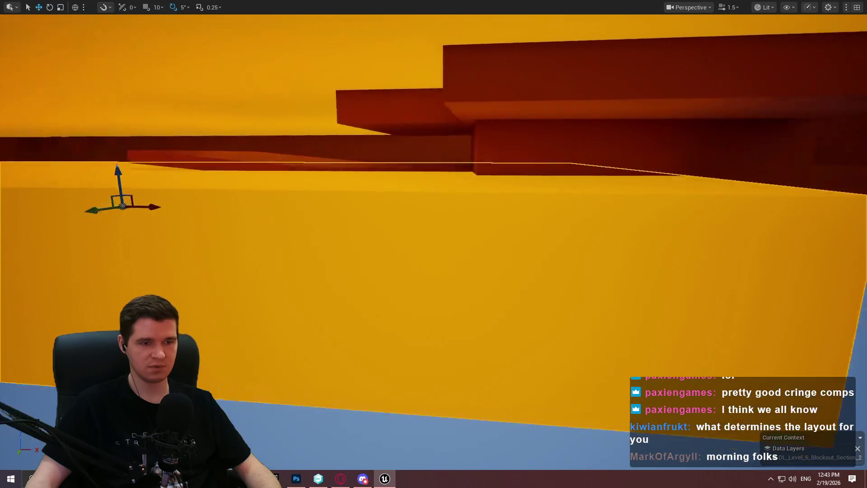
key(w)
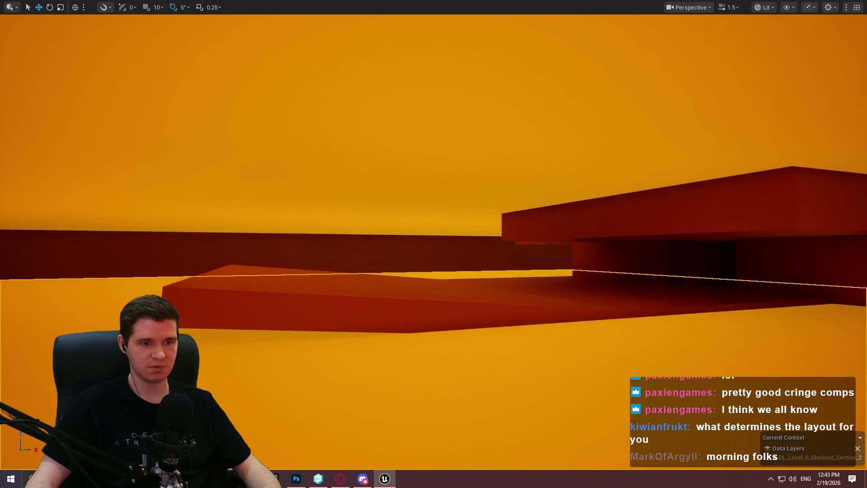
key(w)
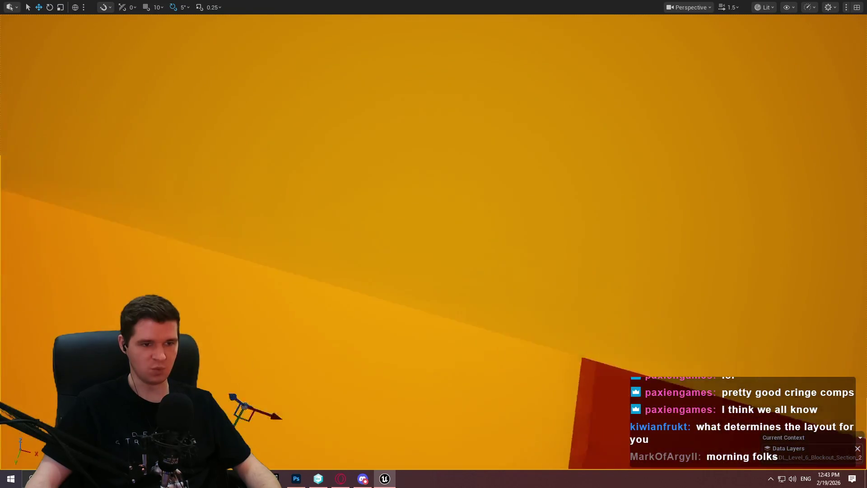
key(w)
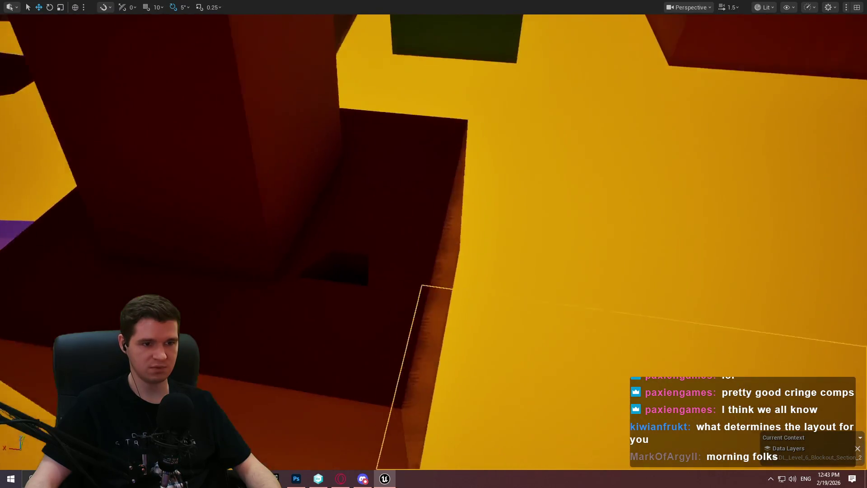
key(s)
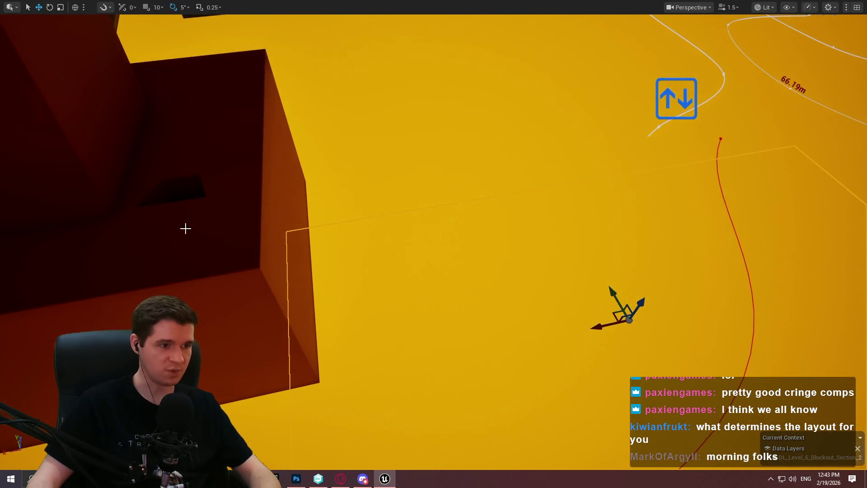
key(ctrl+v)
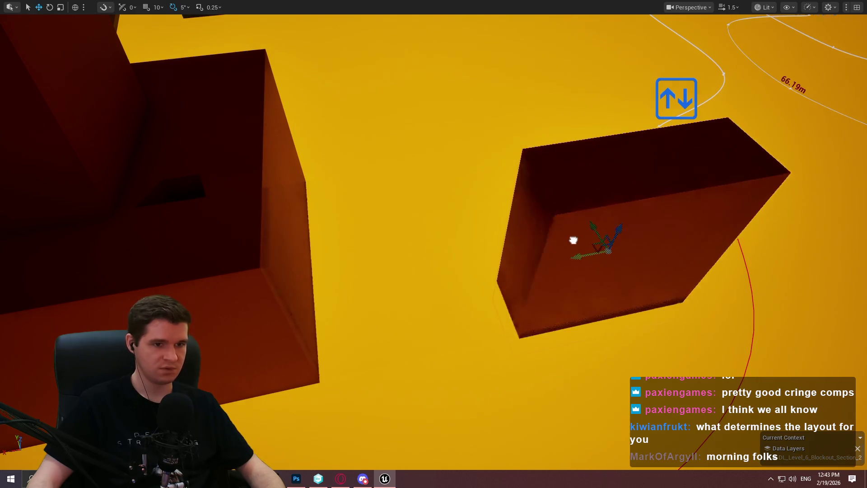
key(r)
drag(664, 239, 655, 246)
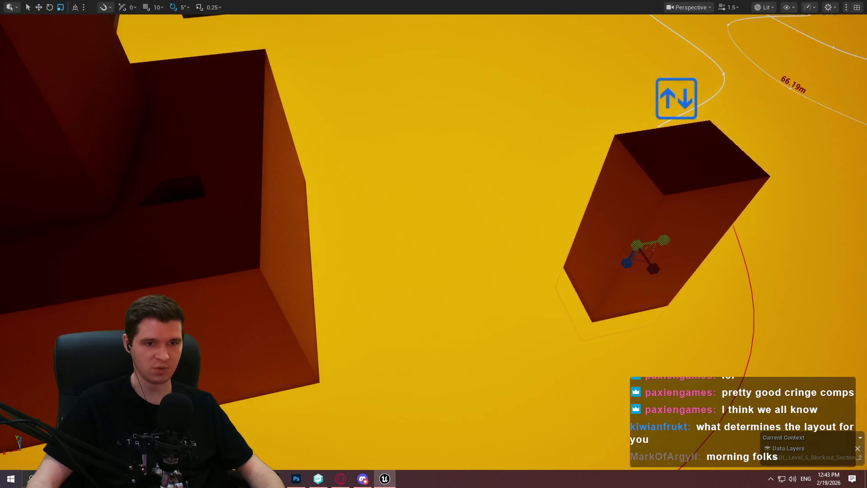
- Move the dark red box to the end of the red spline path on the yellow floor
key(s)
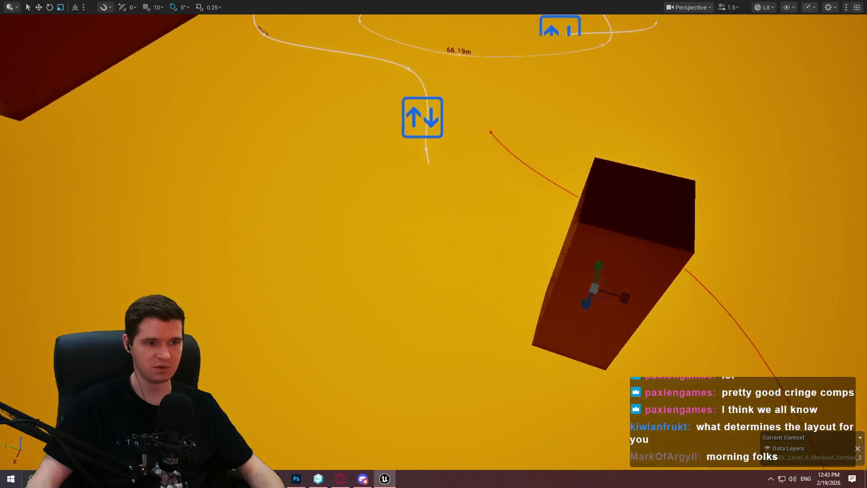
key(w)
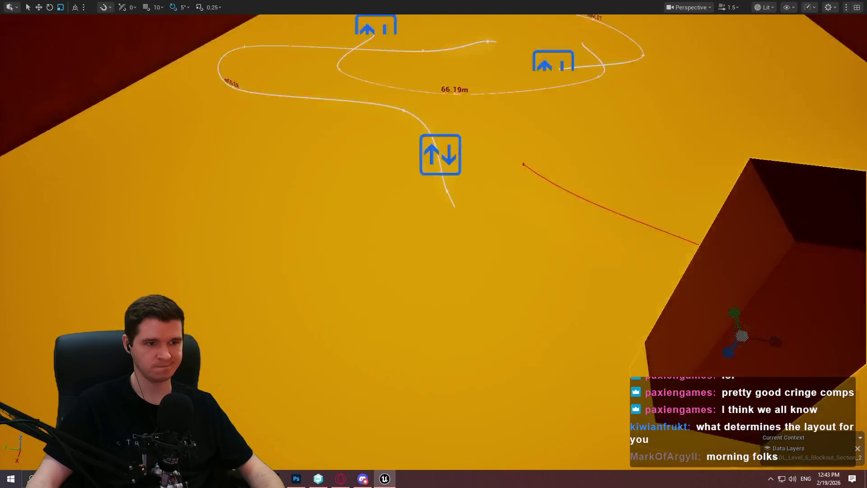
key(s)
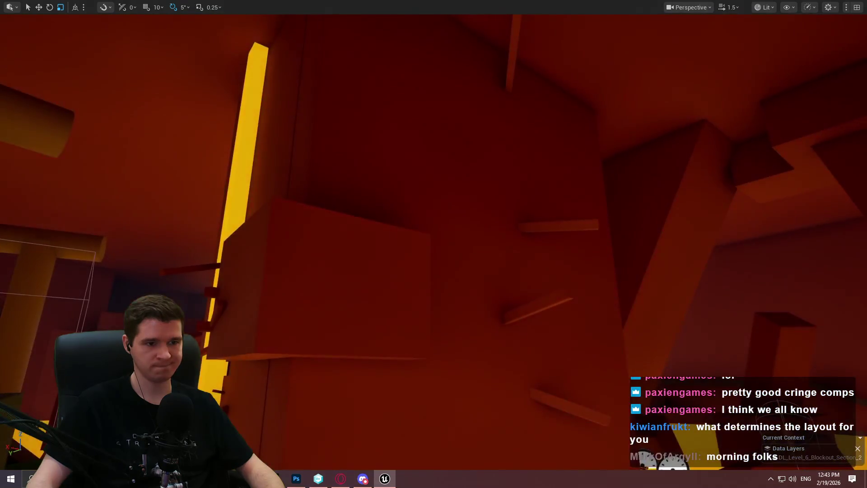
key(w)
scroll(434, 244, up, 2)
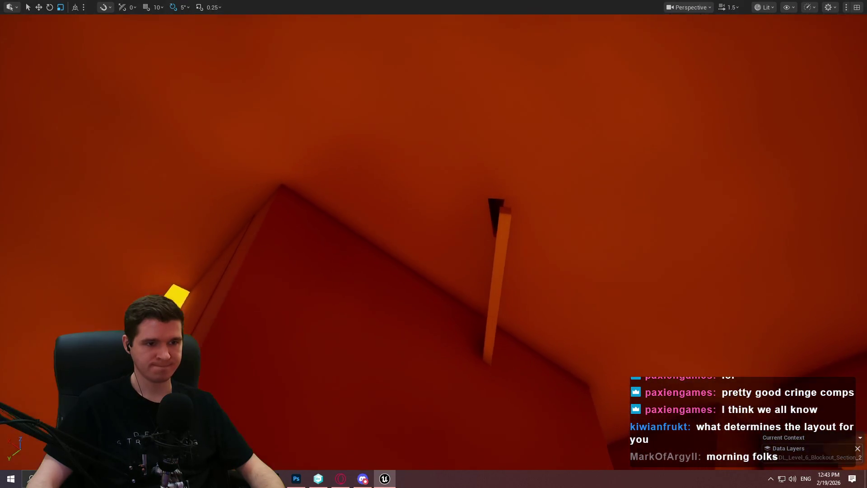
key(w)
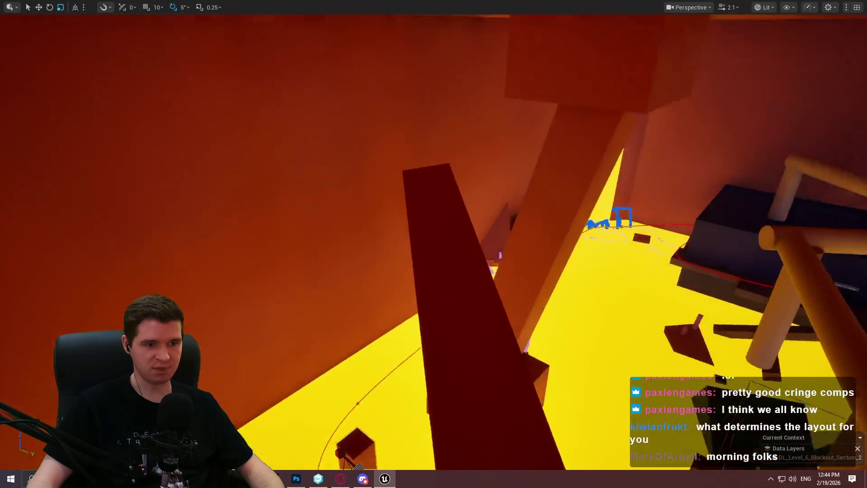
key(s)
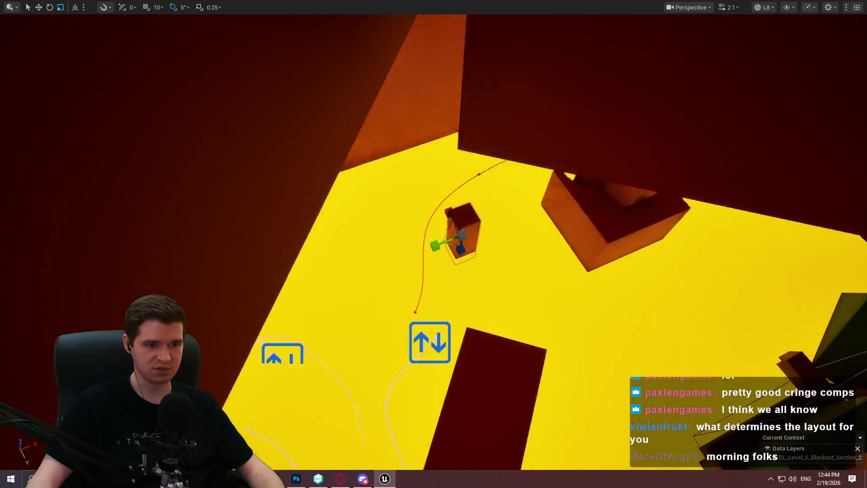
key(w)
key(s)
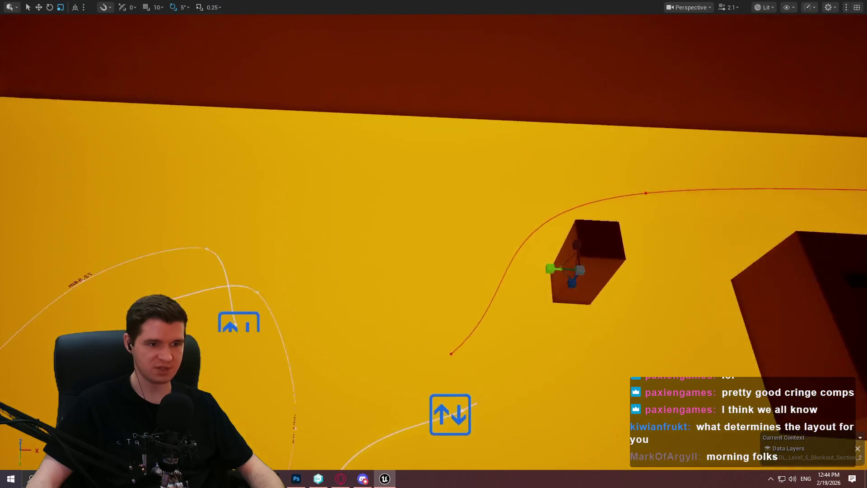
key(w)
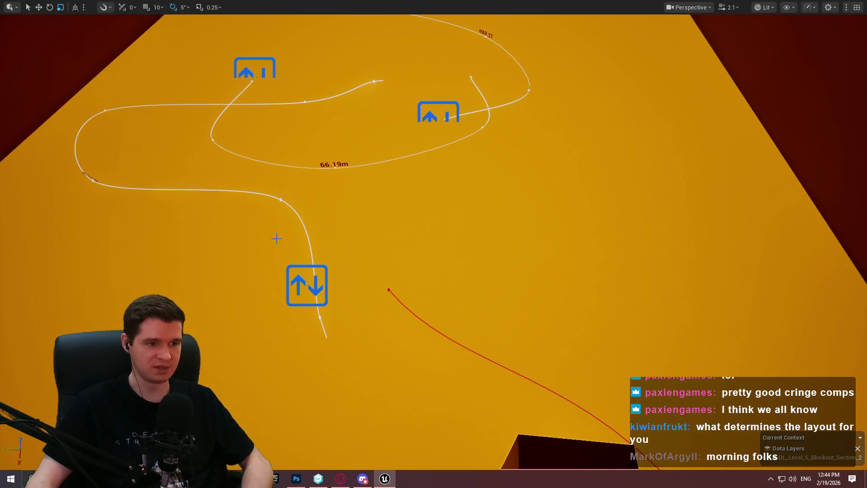
key(w)
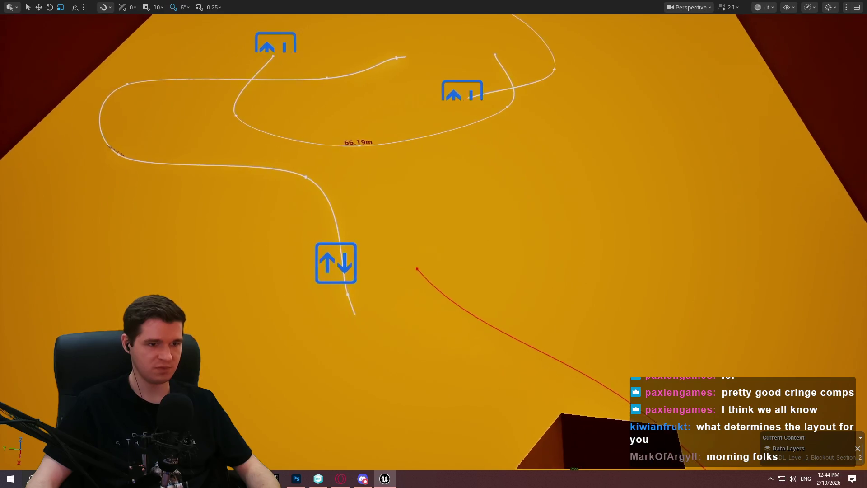
key(w)
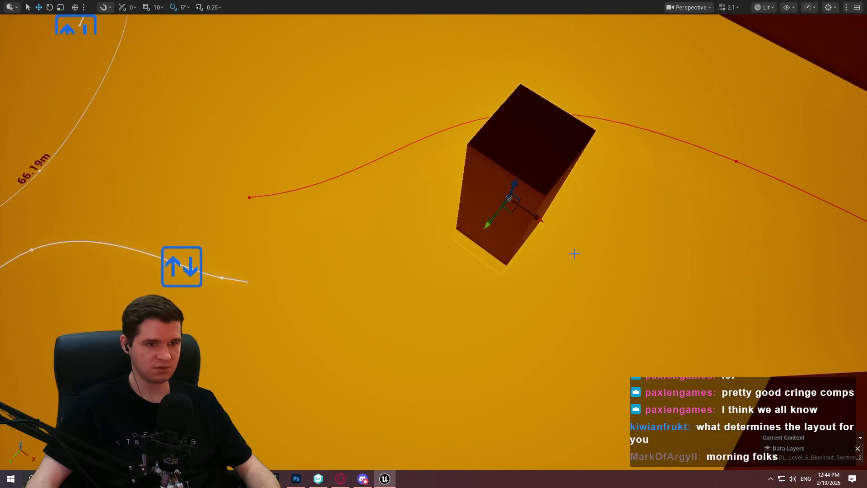
drag(513, 213, 232, 181)
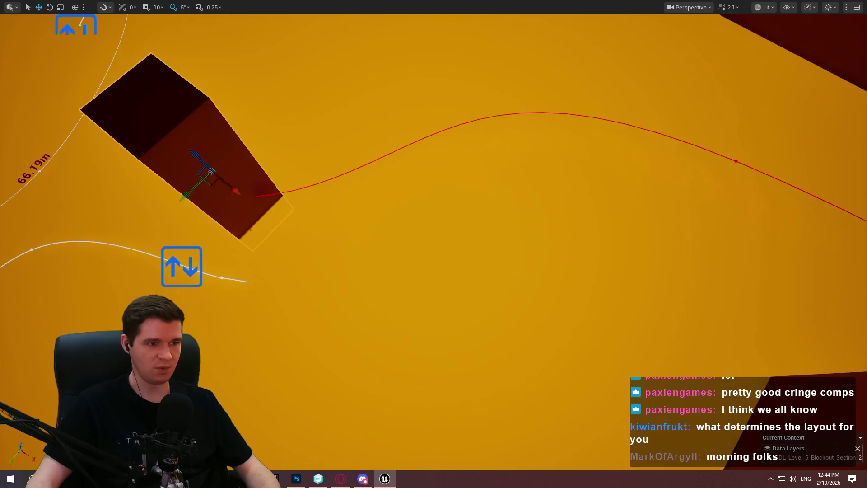
scroll(434, 244, up, 1)
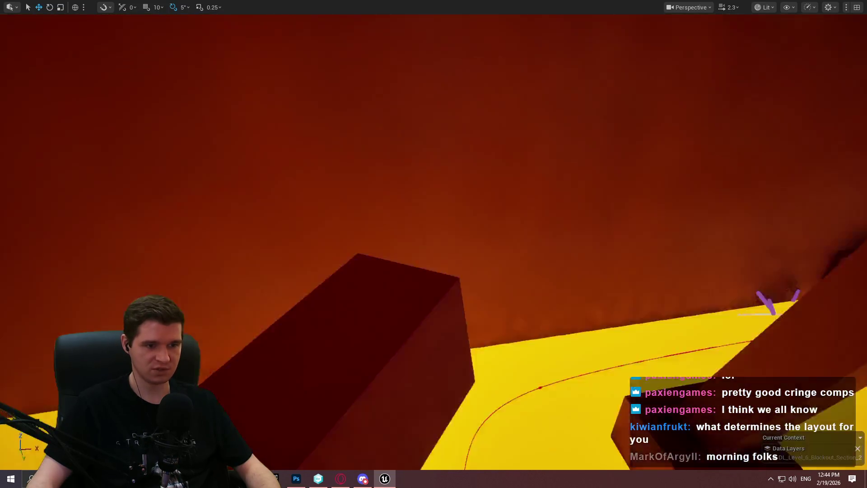
- Playtest from the pillar with Play From Here, jump off, then stop with Esc
key(f)
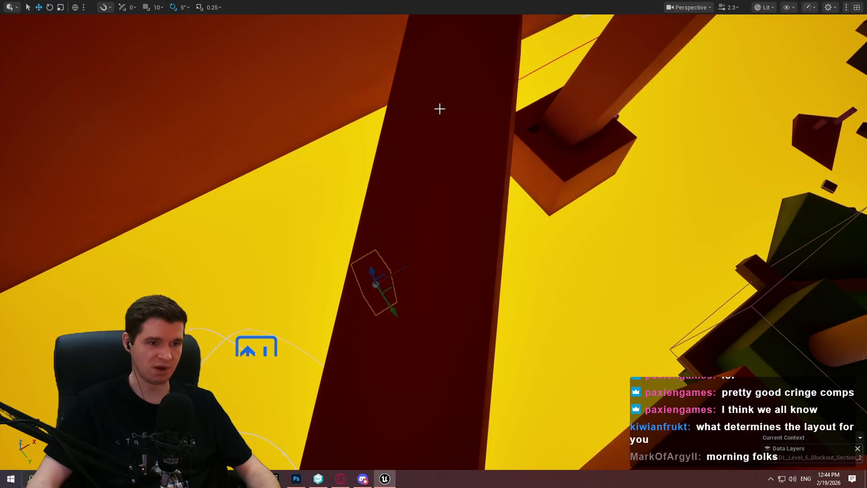
right_click(439, 108)
click(495, 420)
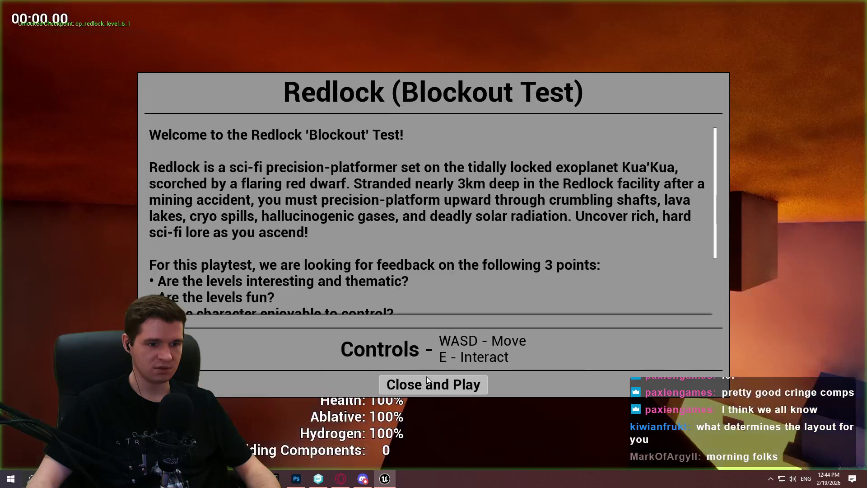
click(427, 377)
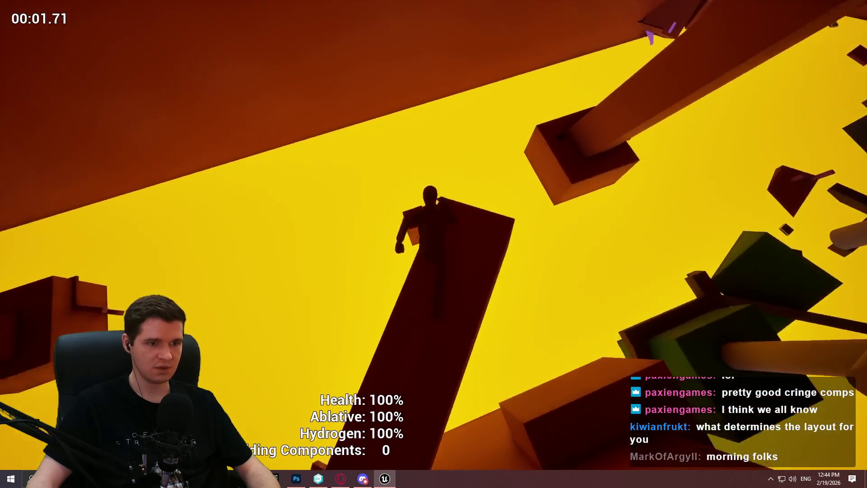
key(space)
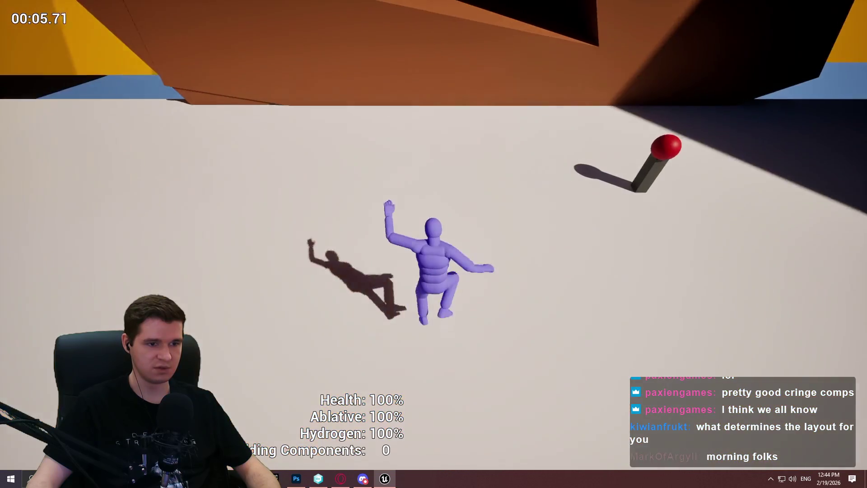
key(Escape)
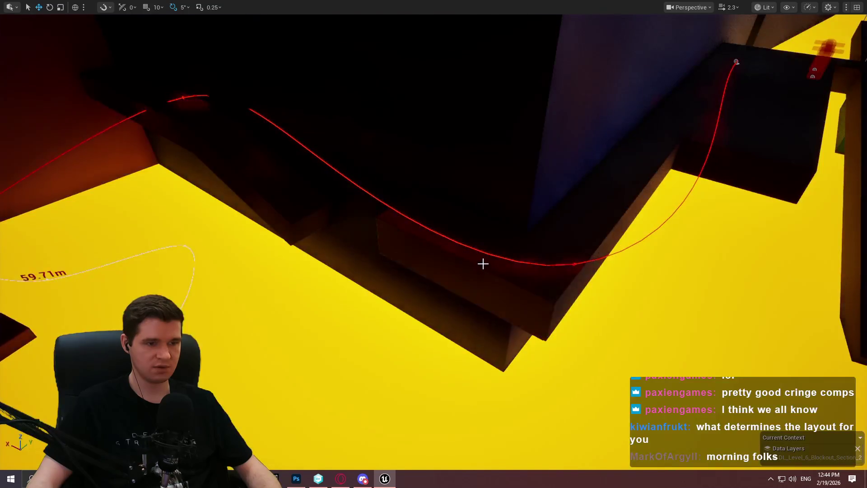
- Lower the dark red block on the spline along Z so it sinks into the yellow floor
mouse_move(483, 263)
mouse_down()
mouse_move(450, 240)
mouse_move(438, 267)
mouse_move(417, 258)
mouse_up()
mouse_move(446, 226)
mouse_down()
mouse_move(441, 352)
mouse_move(433, 349)
mouse_up()
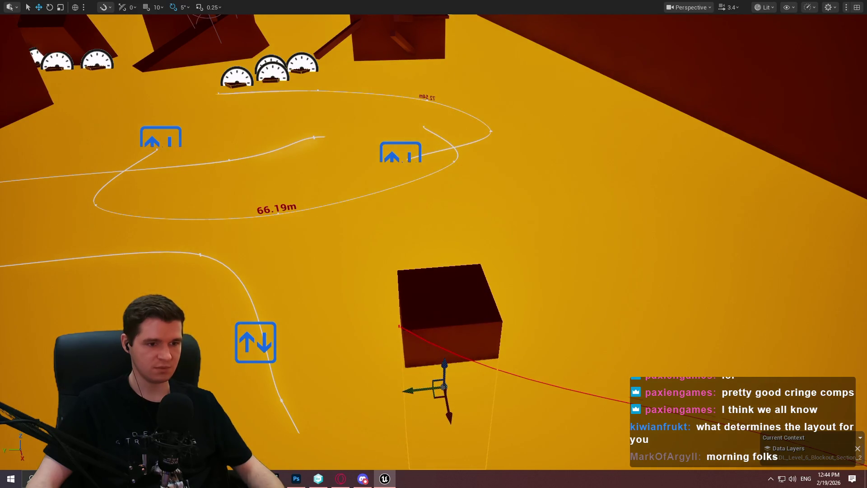
drag(503, 285, 503, 285)
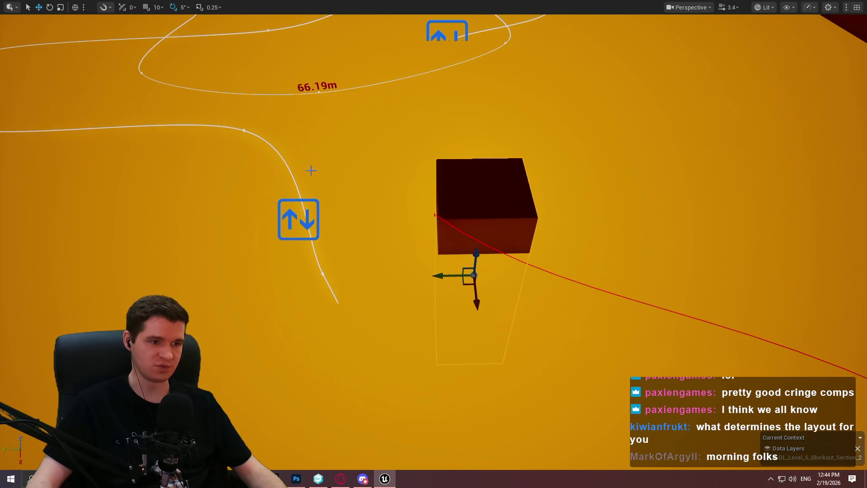
drag(208, 124, 446, 310)
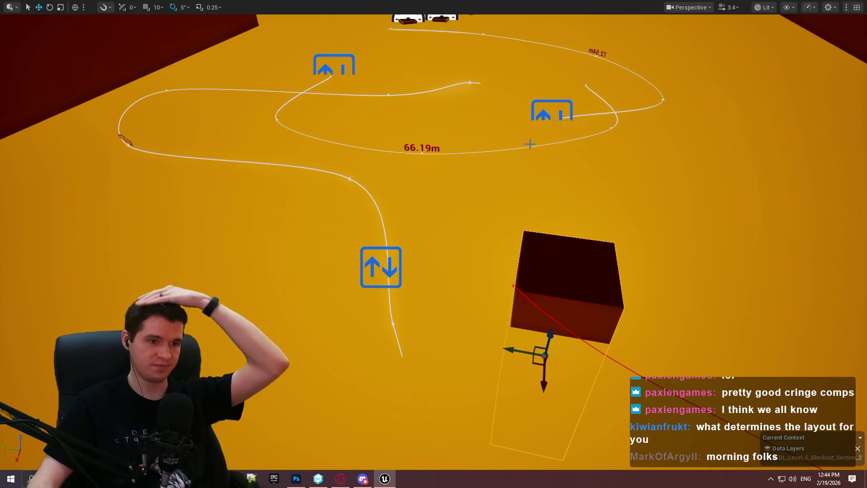
mouse_move(527, 141)
mouse_down()
mouse_move(527, 100)
mouse_move(490, 138)
mouse_move(506, 136)
mouse_move(495, 138)
mouse_move(555, 260)
mouse_up()
mouse_move(584, 300)
mouse_down()
mouse_move(542, 298)
mouse_move(528, 325)
mouse_move(470, 306)
mouse_up()
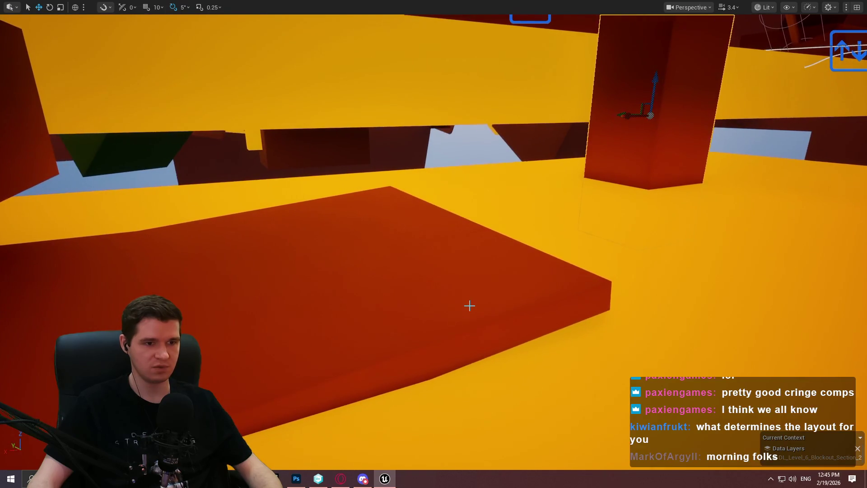
- Slide the red platform right, tilt and shrink it, then move it down and closer
drag(231, 276, 562, 227)
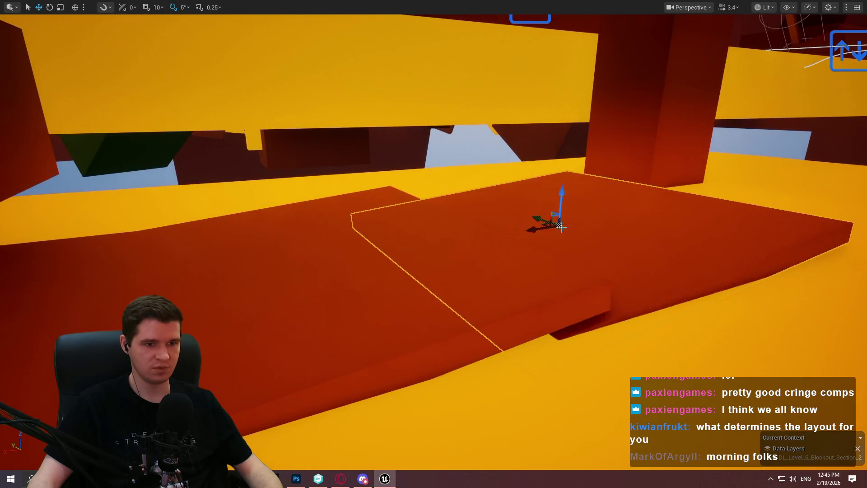
drag(559, 181, 568, 179)
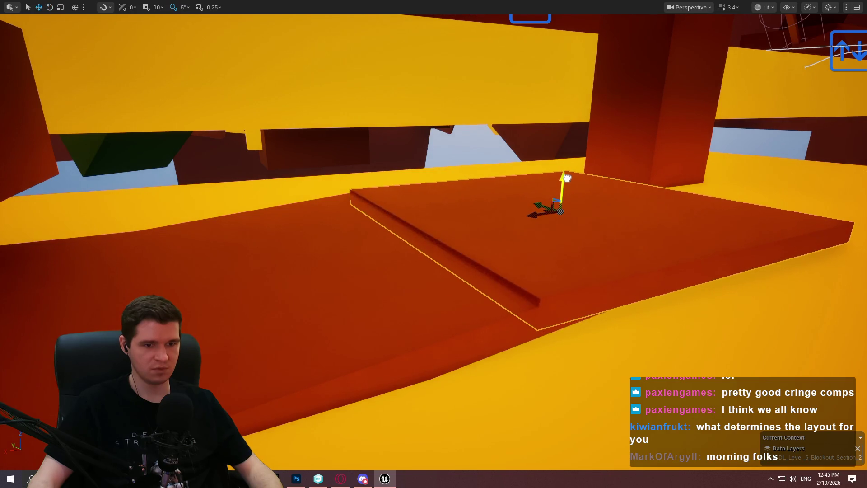
drag(575, 185, 575, 185)
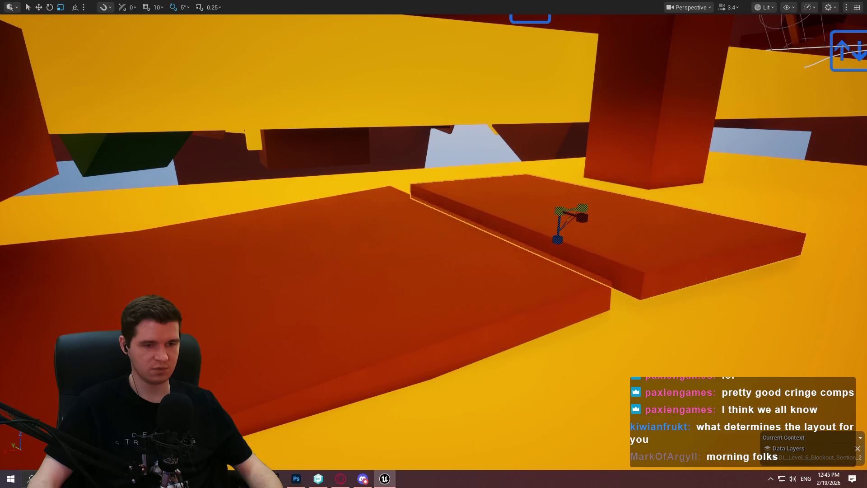
drag(589, 220, 589, 220)
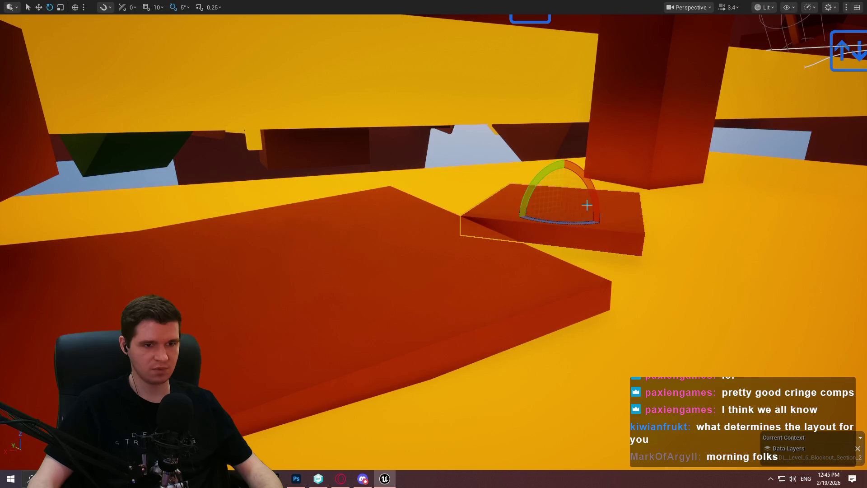
mouse_move(550, 211)
mouse_down()
mouse_move(588, 243)
mouse_move(575, 246)
mouse_up()
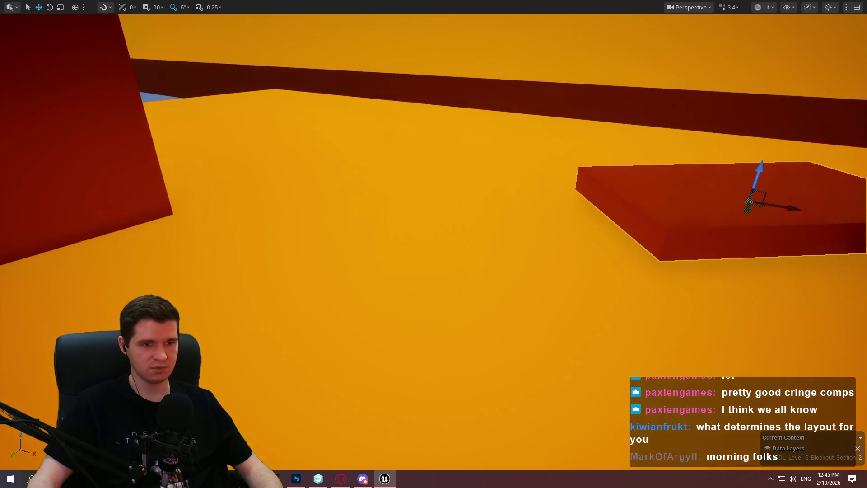
- Alt-drag a copy of the platform, then angle and position it across the gap
mouse_move(755, 209)
mouse_down()
mouse_move(504, 253)
mouse_move(550, 232)
mouse_move(562, 240)
mouse_move(635, 231)
mouse_move(586, 240)
mouse_move(615, 229)
mouse_up()
key(e)
key(w)
drag(433, 244, 418, 250)
drag(555, 287, 194, 328)
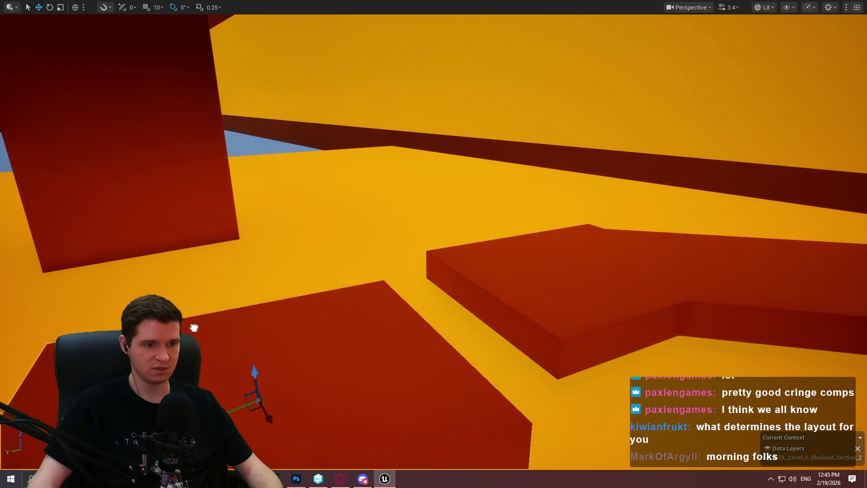
drag(280, 365, 312, 401)
key(e)
key(w)
mouse_move(419, 435)
mouse_down()
mouse_move(384, 424)
mouse_move(324, 322)
mouse_move(336, 215)
mouse_up()
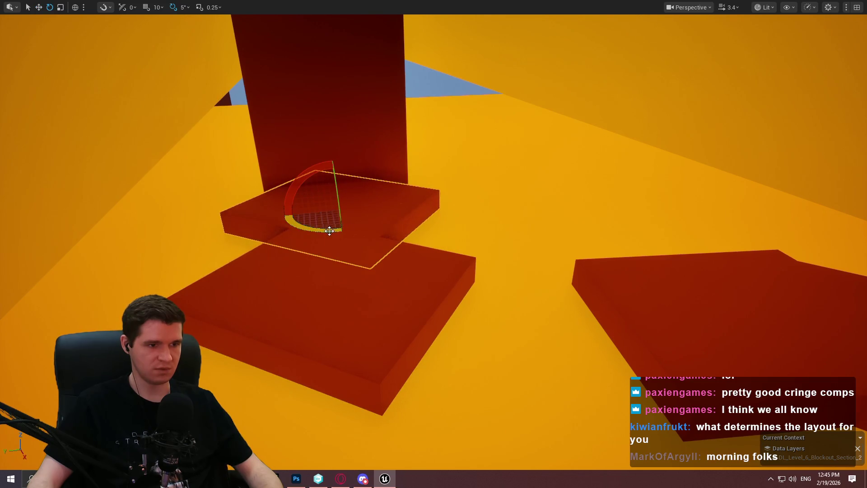
drag(306, 225, 350, 228)
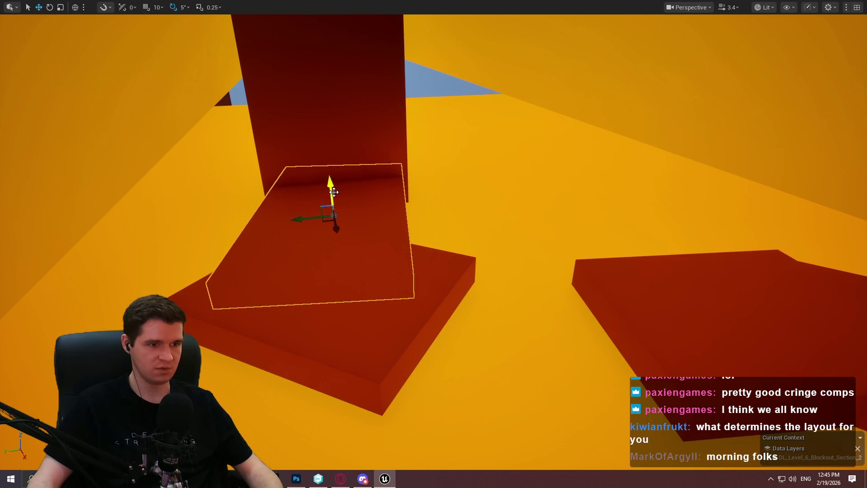
drag(347, 212, 316, 168)
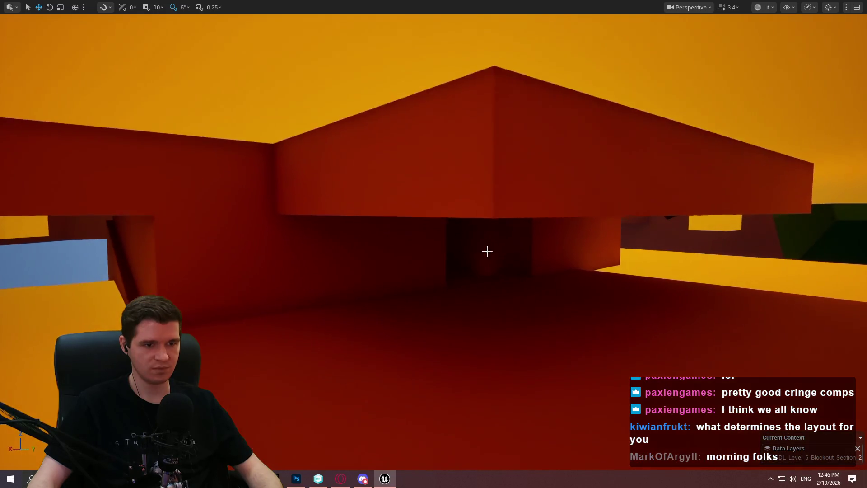
- Undo the small block's rotation and shift it left beneath the overhang
scroll(559, 258, down, 4)
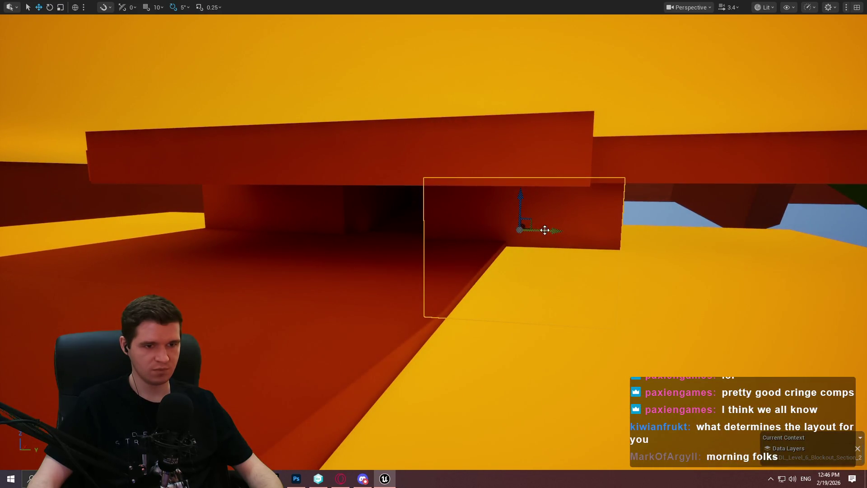
key(ctrl+z)
key(w)
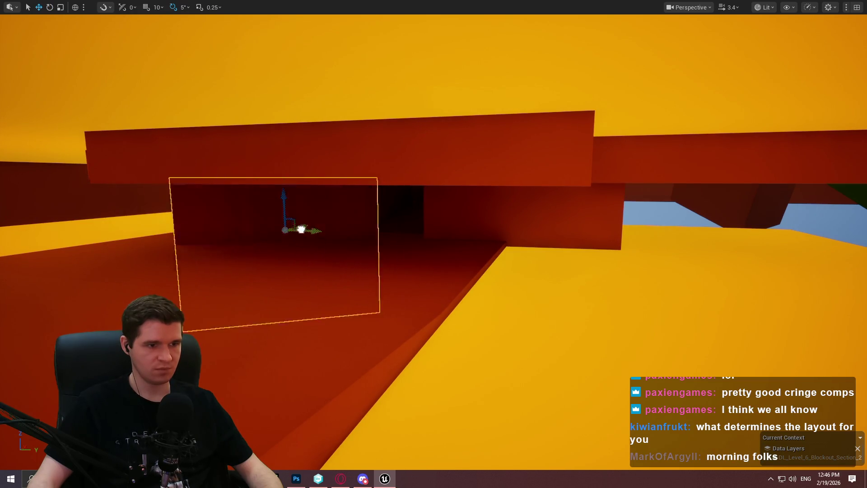
drag(301, 230, 265, 243)
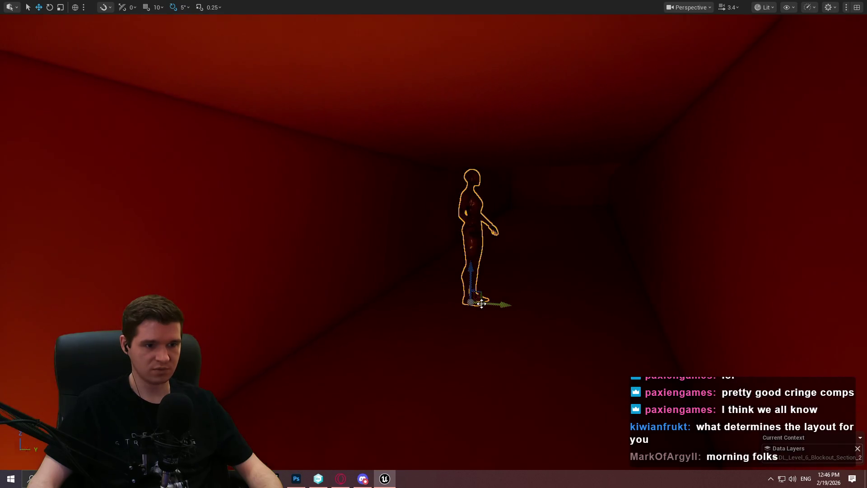
key(f)
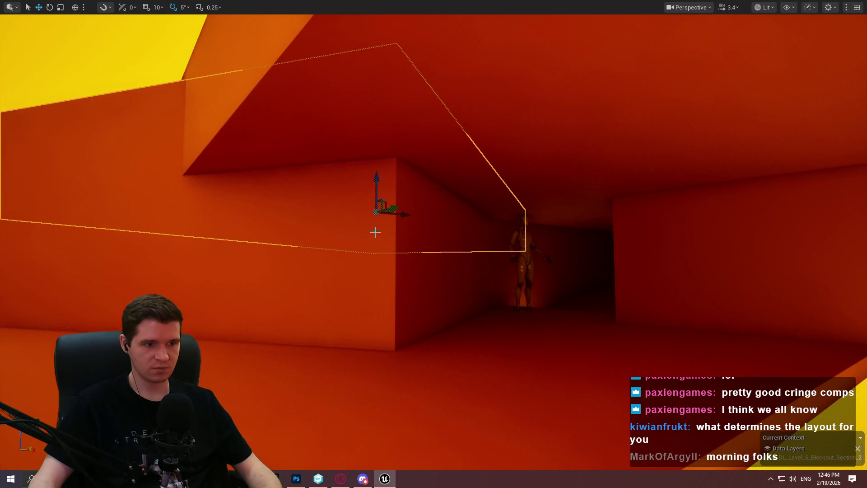
- Move the ceiling block over the corridor and check it from along the lit corridor
mouse_move(391, 209)
mouse_down()
mouse_move(465, 204)
mouse_move(455, 178)
mouse_move(452, 190)
mouse_move(544, 209)
mouse_move(526, 211)
mouse_up()
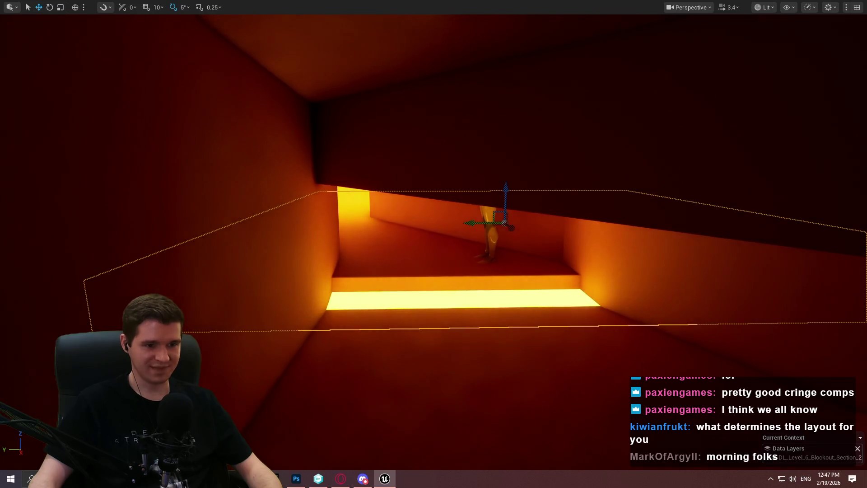
drag(555, 459, 556, 459)
drag(459, 368, 459, 368)
drag(240, 384, 241, 385)
drag(290, 298, 290, 298)
drag(512, 186, 512, 185)
drag(581, 254, 581, 255)
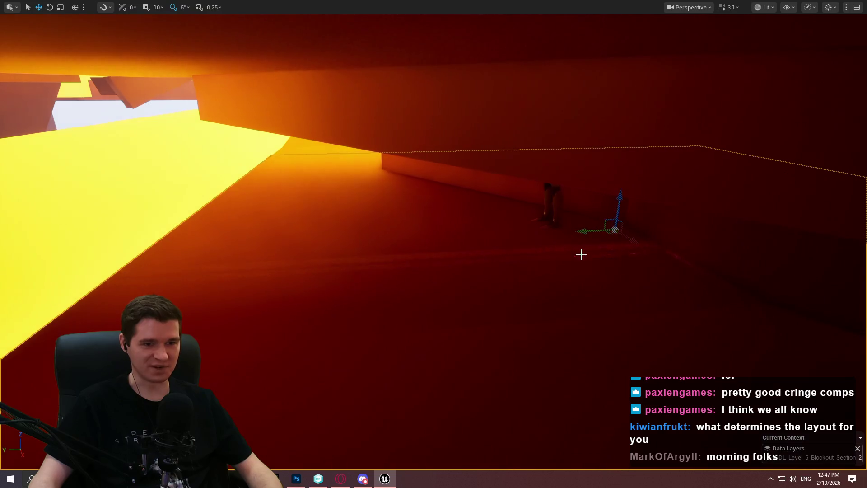
- Set the block beside the glowing floor strip and frame it from above
key(ctrl+z)
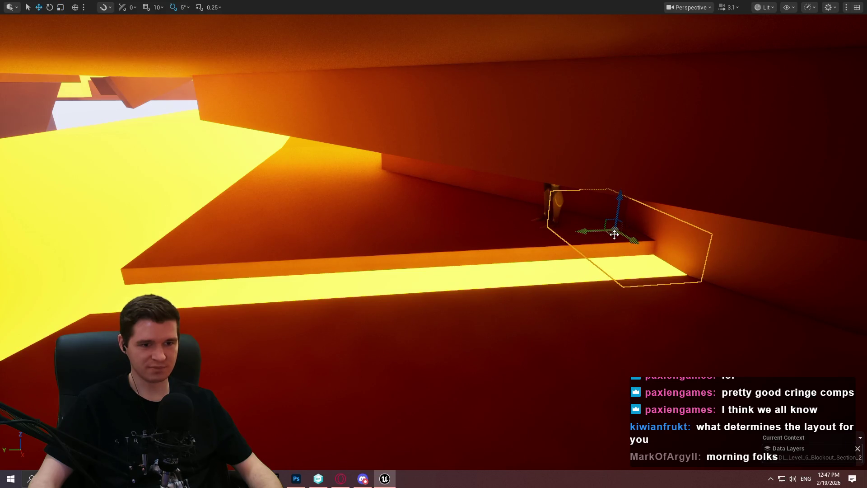
scroll(555, 237, up, 2)
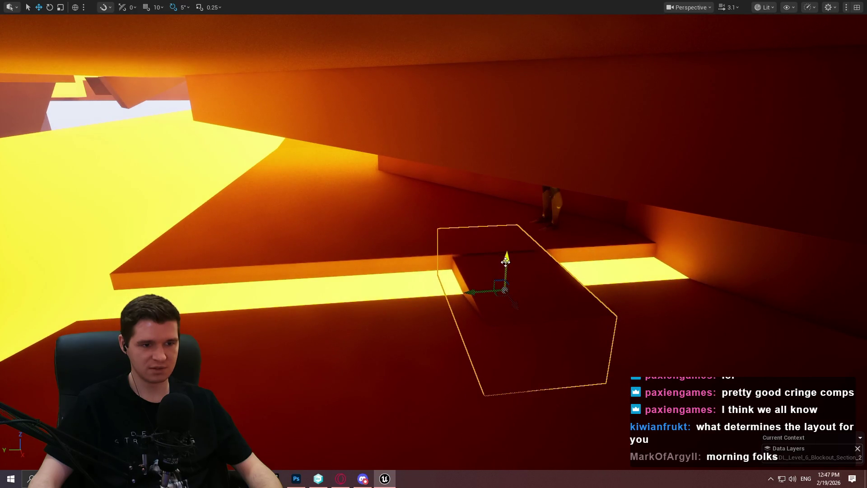
scroll(426, 297, down, 1)
key(w)
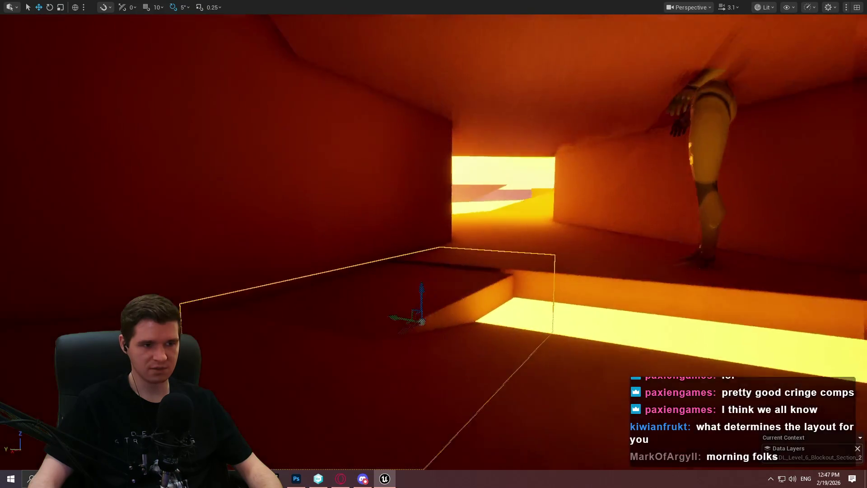
key(f)
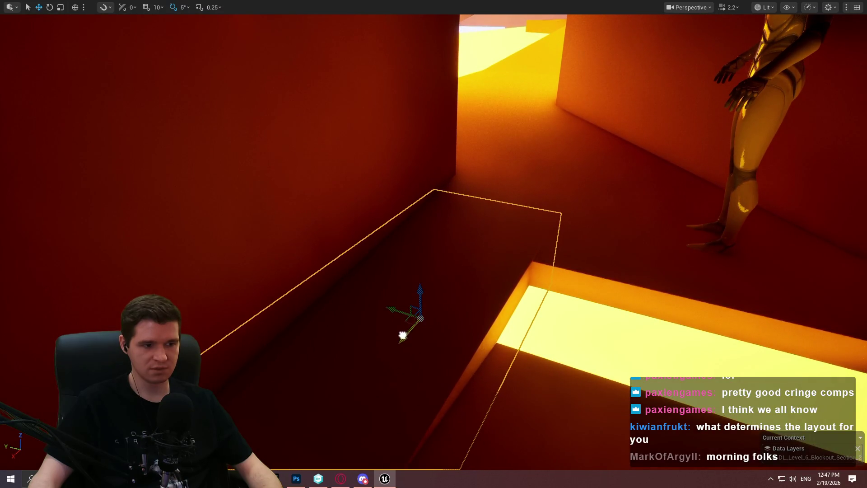
drag(550, 242, 550, 243)
right_click(483, 242)
click(545, 460)
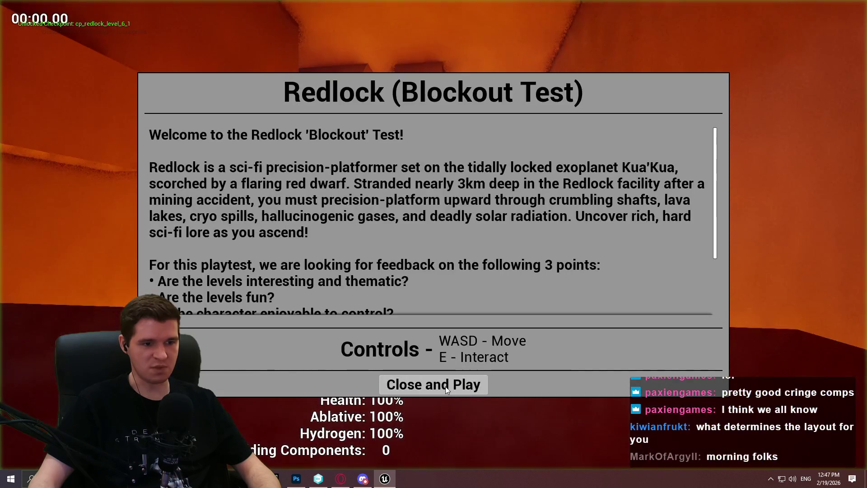
click(446, 386)
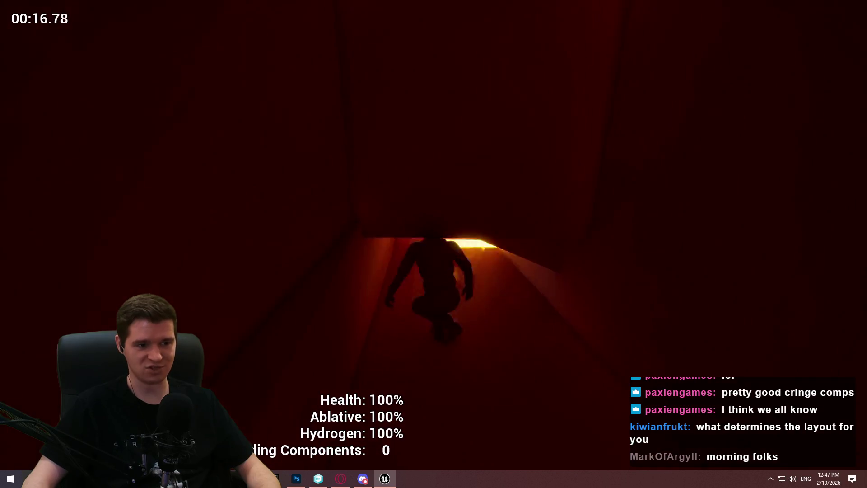
key(Escape)
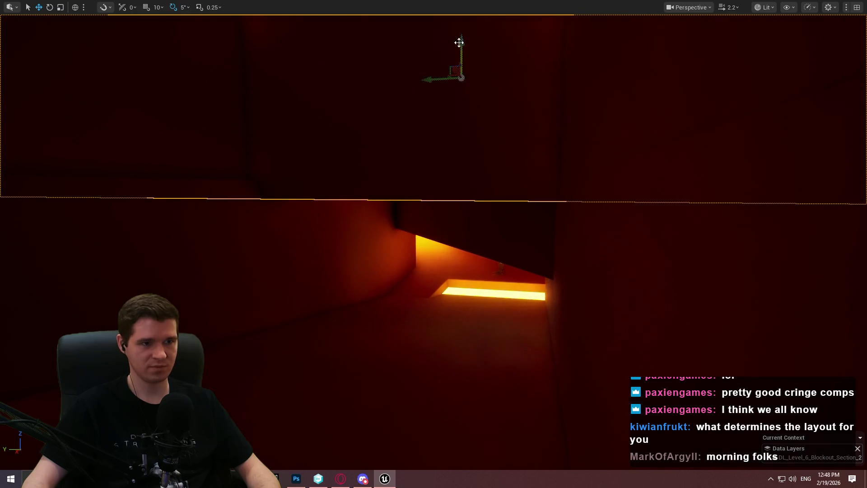
- Playtest from the selected block with Play From Here, run down the corridor, then stop
key(f)
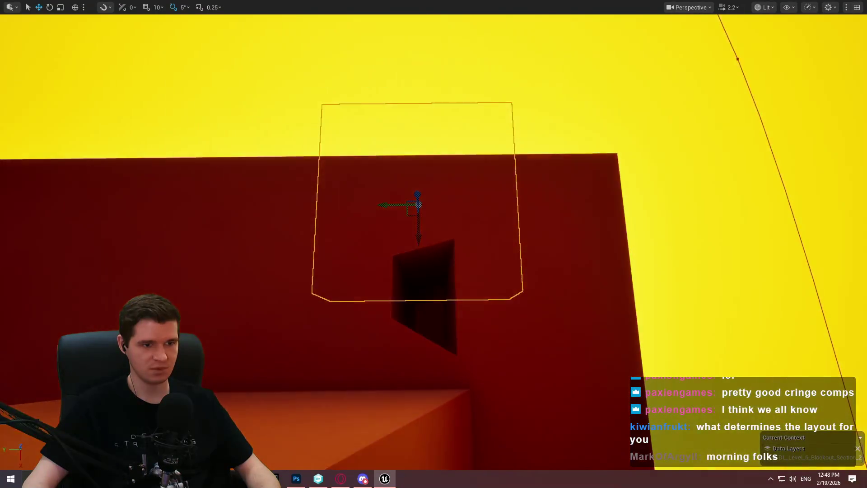
right_click(502, 150)
click(548, 464)
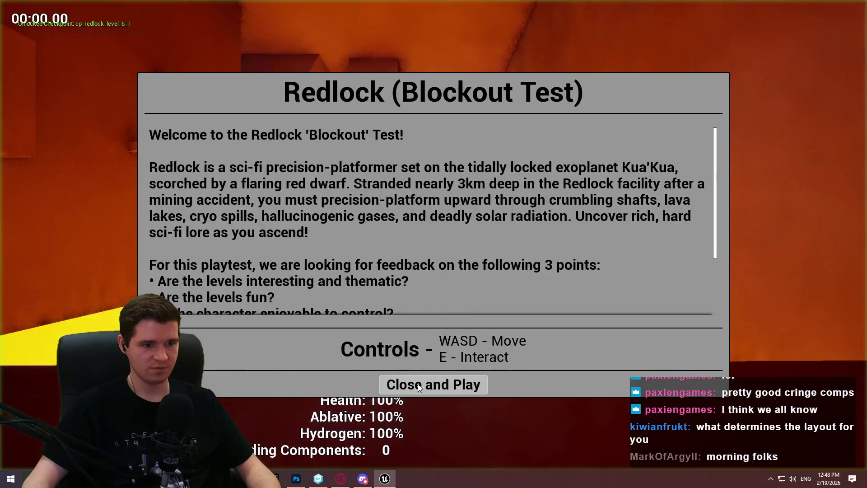
click(419, 384)
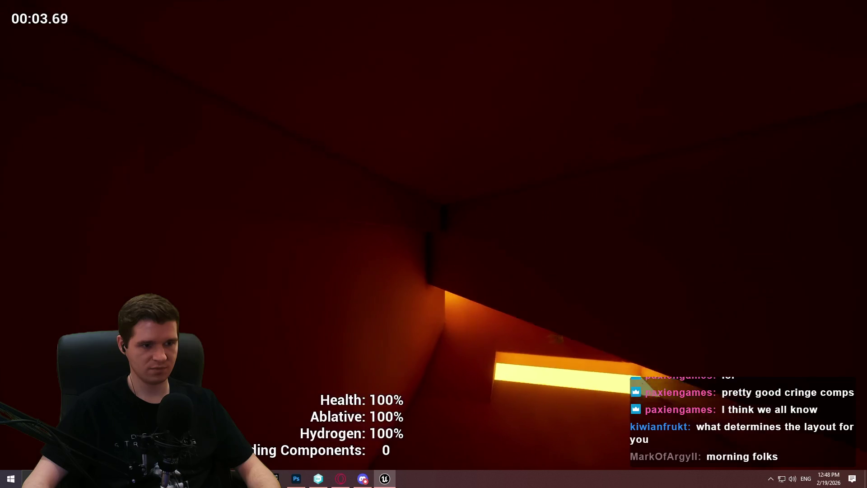
key(w)
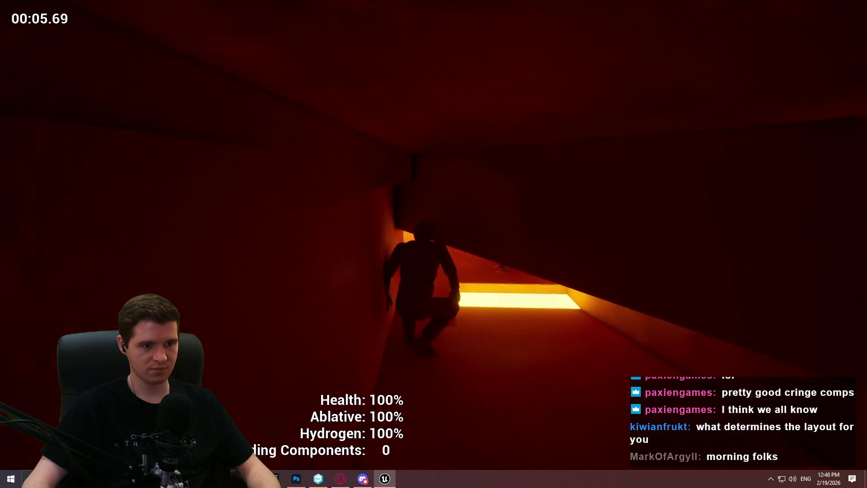
key(Escape)
- Playtest again from the red wall, running ~20 seconds along the glowing corridor
right_click(518, 203)
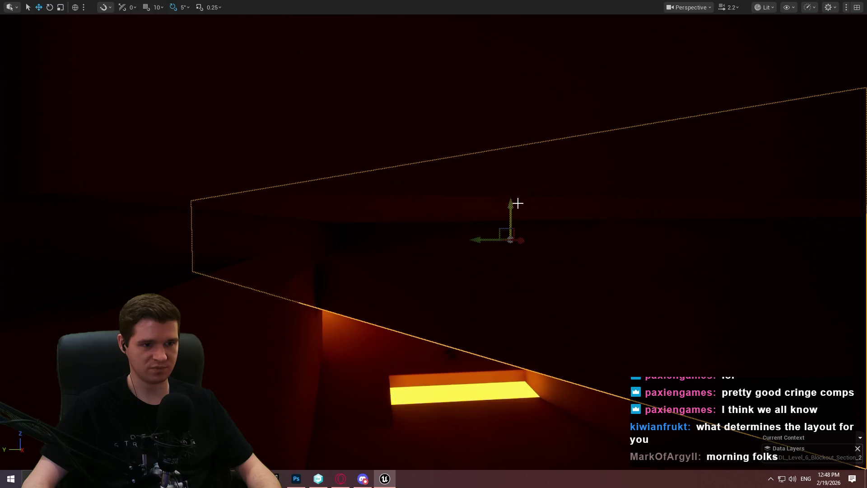
right_click(513, 193)
key(w)
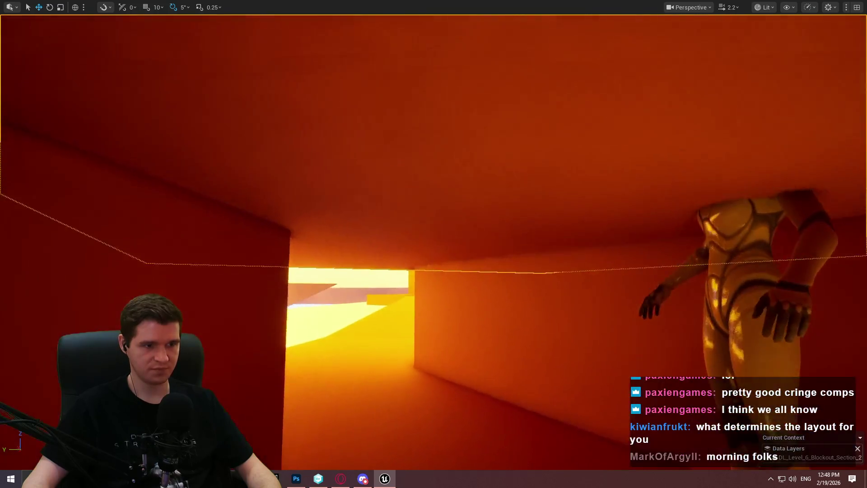
key(w)
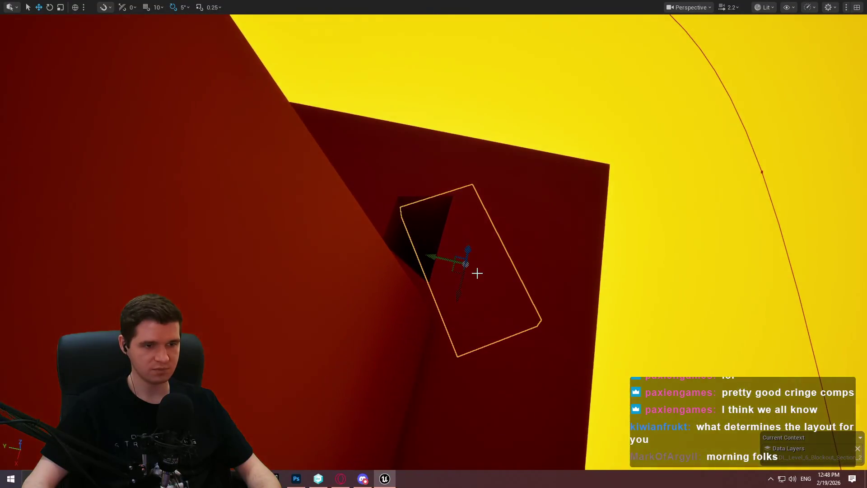
right_click(475, 271)
click(520, 462)
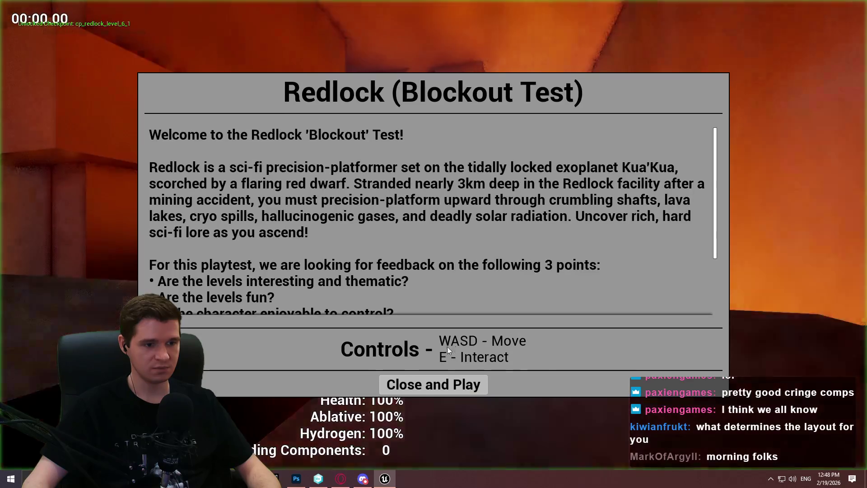
click(434, 384)
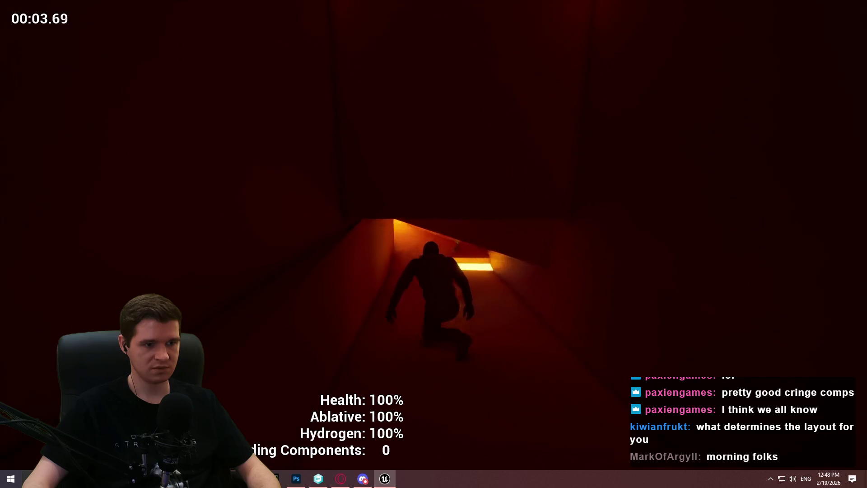
key(w)
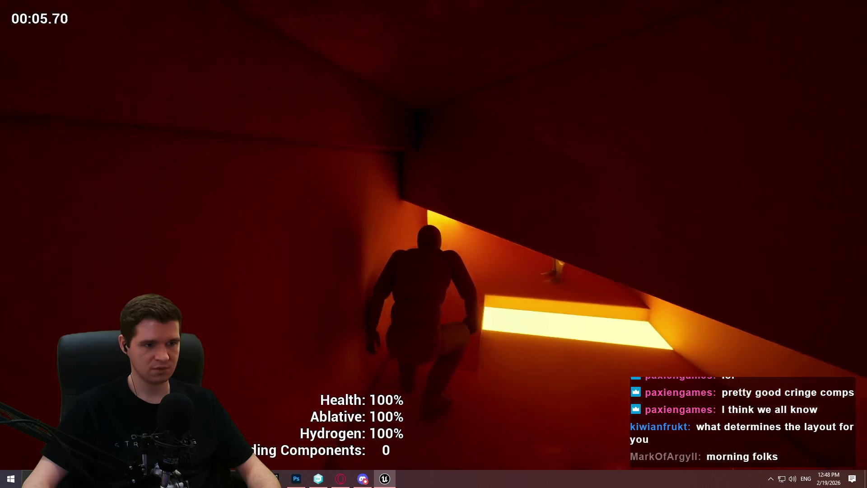
key(w)
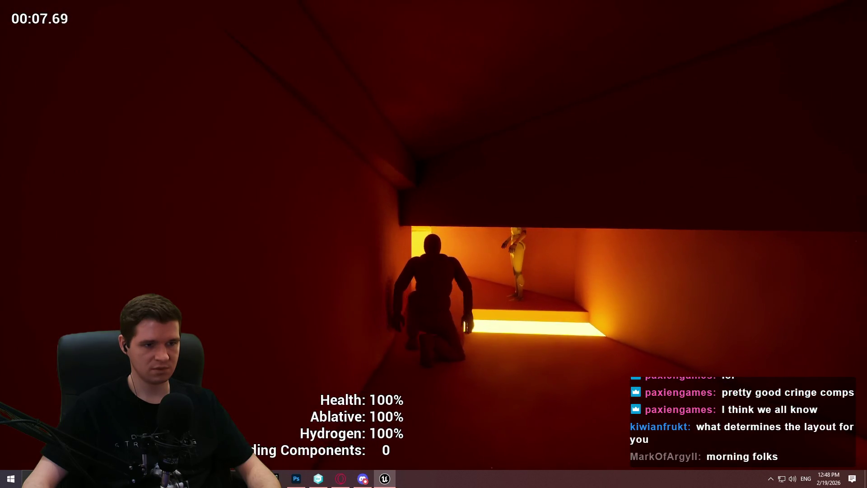
key(w)
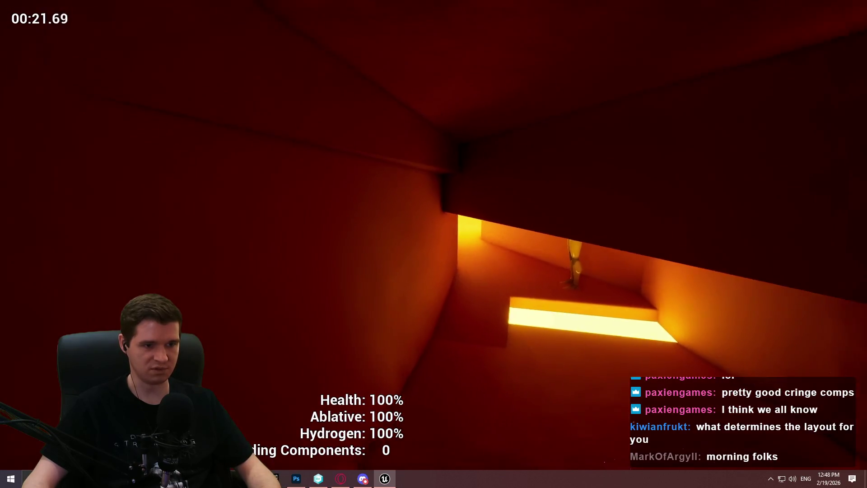
key(Escape)
- Fly the viewport into the red room, looking down the dark red corridor slabs toward the yellow floor
drag(484, 190, 569, 172)
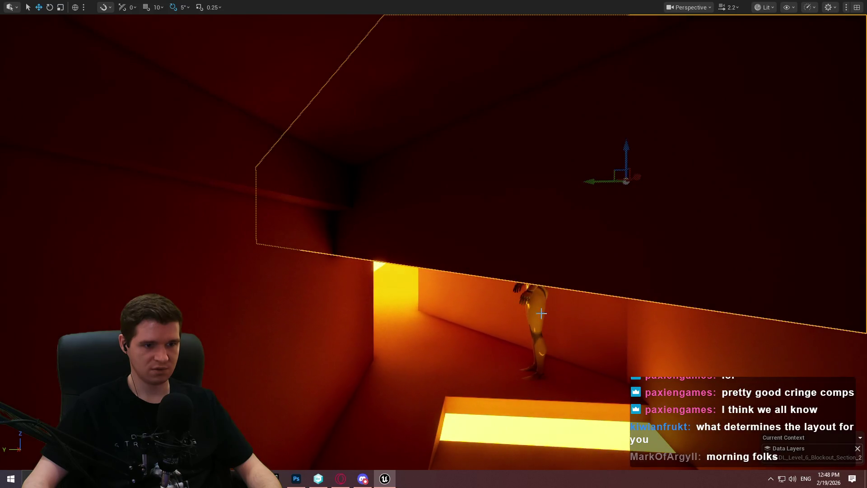
mouse_move(431, 271)
mouse_down()
mouse_move(449, 248)
mouse_move(338, 150)
mouse_move(342, 137)
mouse_move(409, 269)
mouse_up()
scroll(342, 138, down, 1)
scroll(342, 137, down, 1)
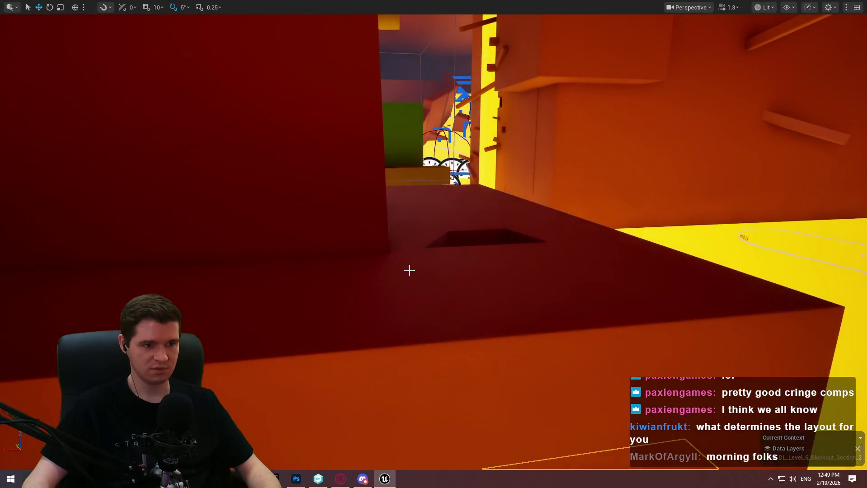
- Playtest from block Cube1748 and run the character along the orange walkway over the red slabs
right_click(409, 270)
click(496, 460)
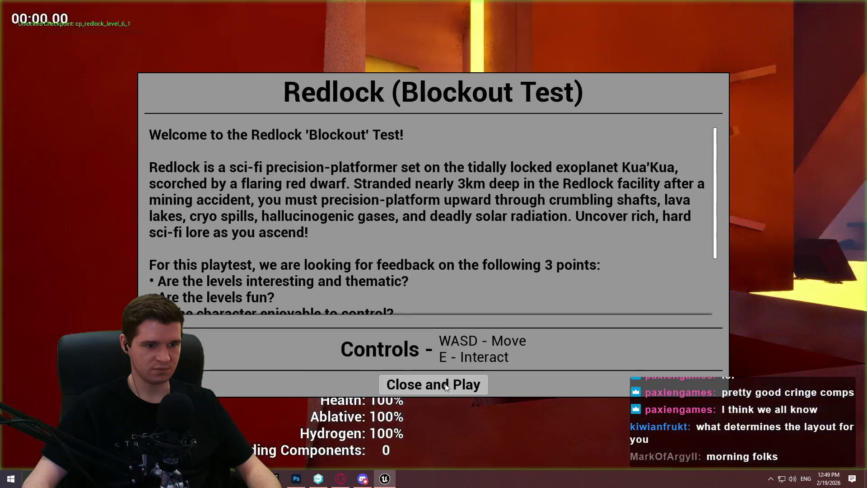
click(446, 383)
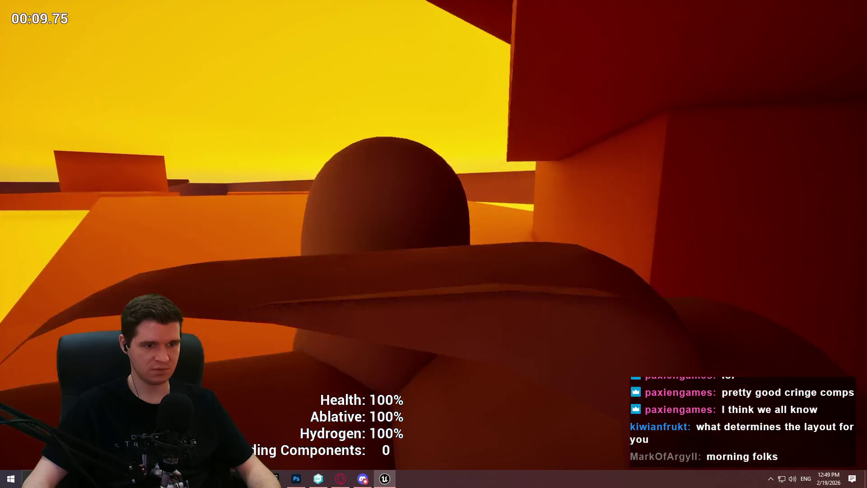
key(w)
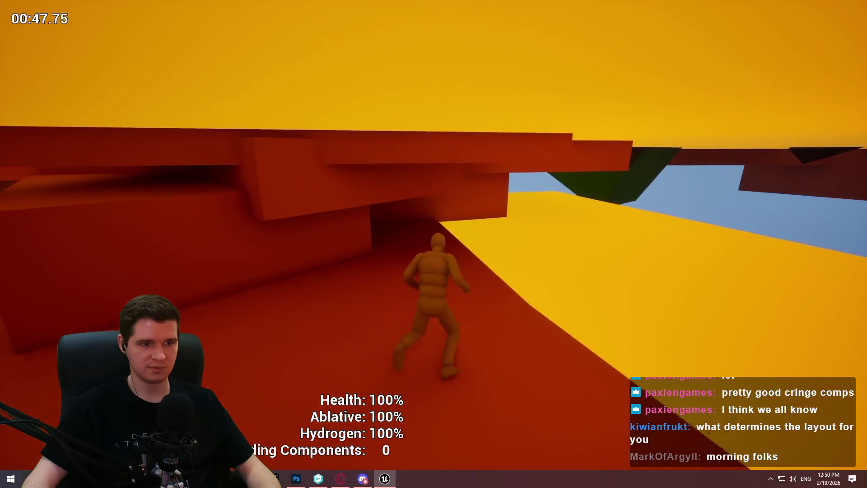
- End the playtest, frame the selected red block and push it farther back
key(Escape)
key(f)
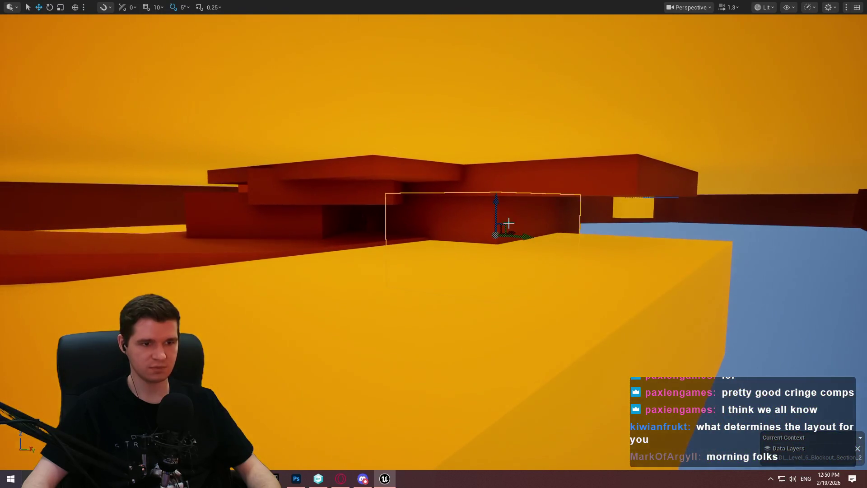
drag(510, 223, 380, 188)
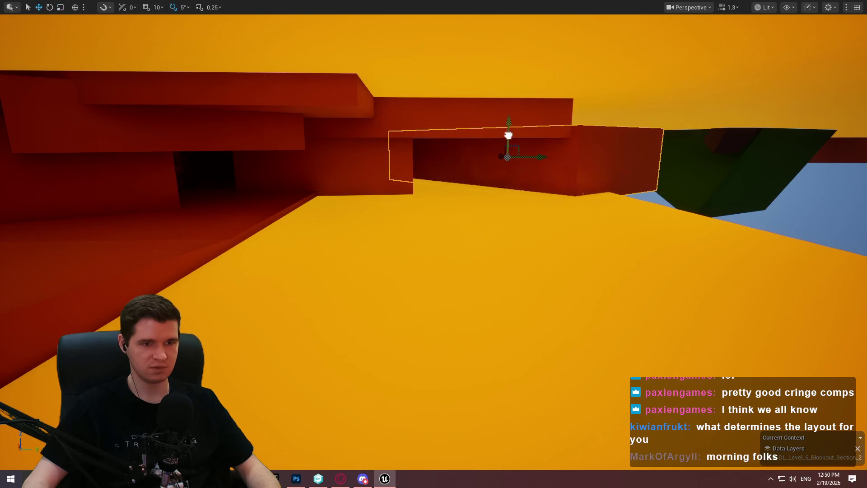
mouse_move(531, 158)
mouse_down()
mouse_move(524, 135)
mouse_move(472, 145)
mouse_move(575, 242)
mouse_move(659, 280)
mouse_up()
key(w)
mouse_move(811, 291)
mouse_down()
mouse_move(808, 276)
mouse_move(795, 271)
mouse_move(741, 271)
mouse_move(625, 235)
mouse_up()
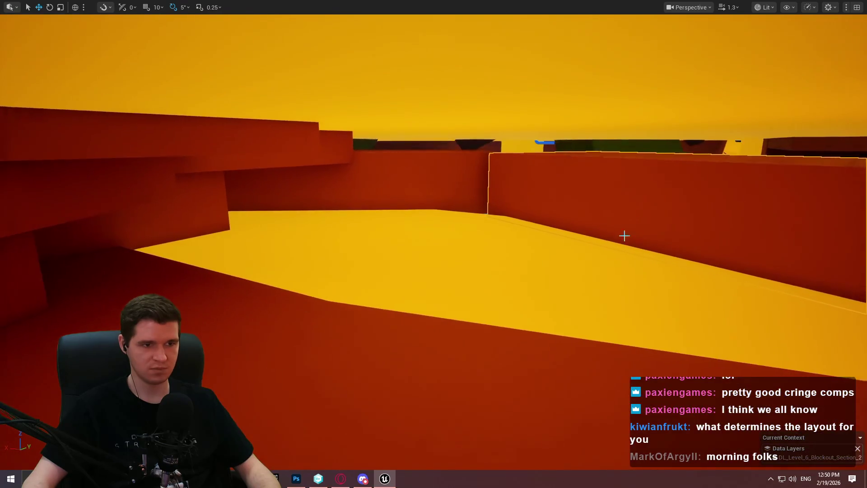
- Delete the right-hand red wall, then rotate another wall 80° and shift it right to open a gap
key(Delete)
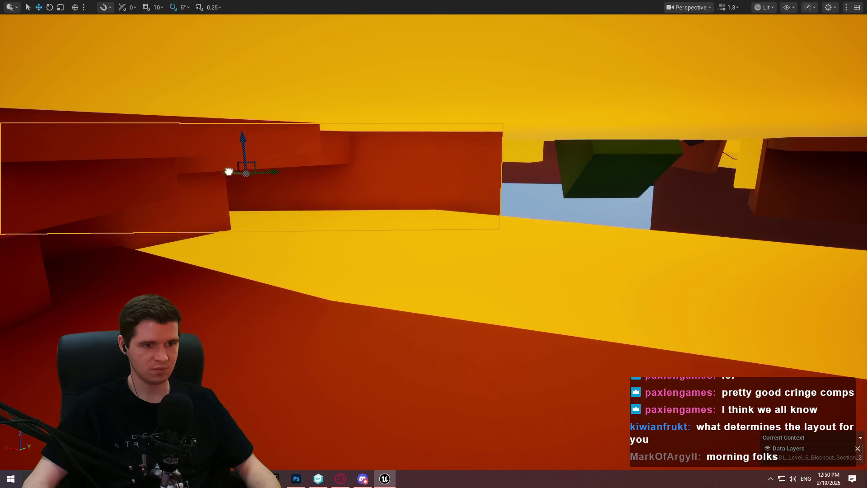
drag(228, 171, 603, 228)
drag(695, 207, 653, 195)
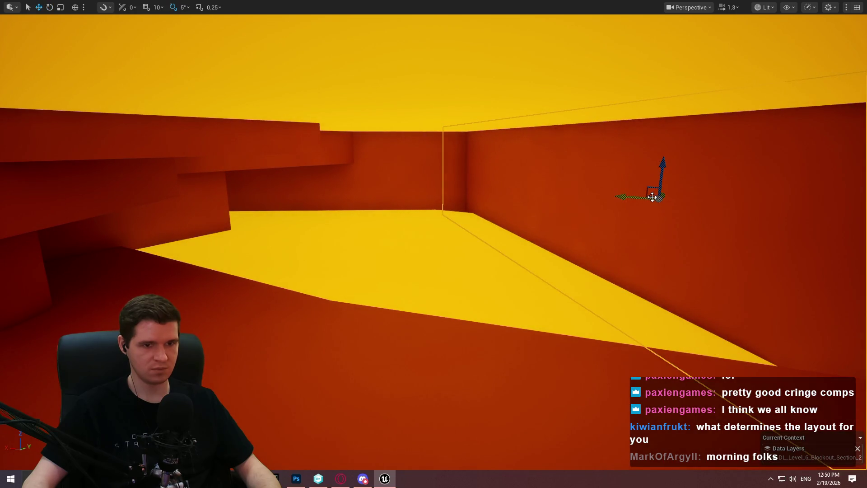
mouse_move(653, 195)
mouse_down()
mouse_move(798, 190)
mouse_move(602, 208)
mouse_up()
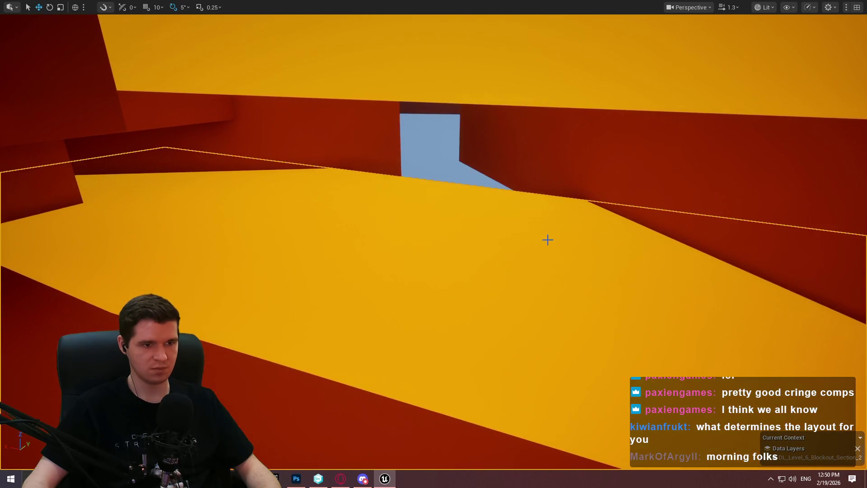
drag(548, 240, 470, 301)
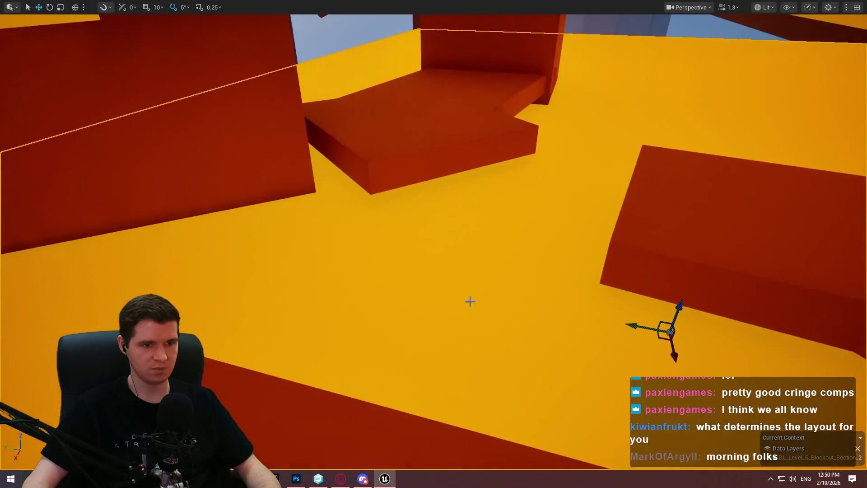
drag(249, 281, 452, 231)
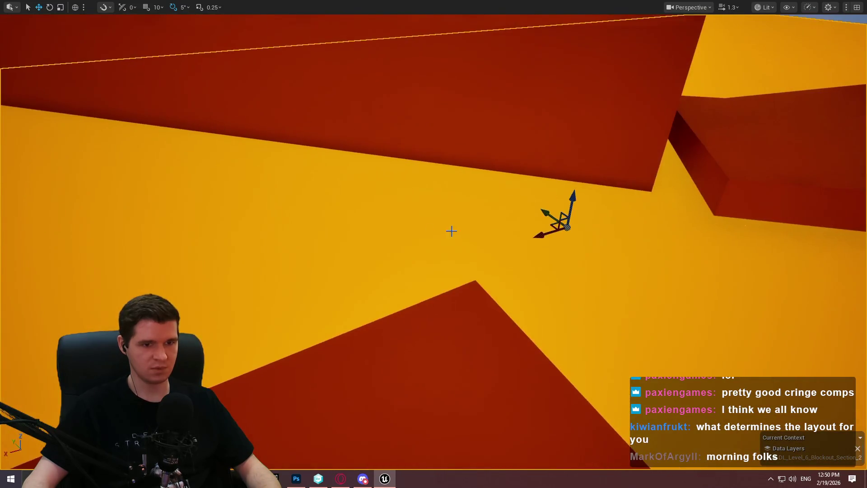
drag(570, 226, 392, 337)
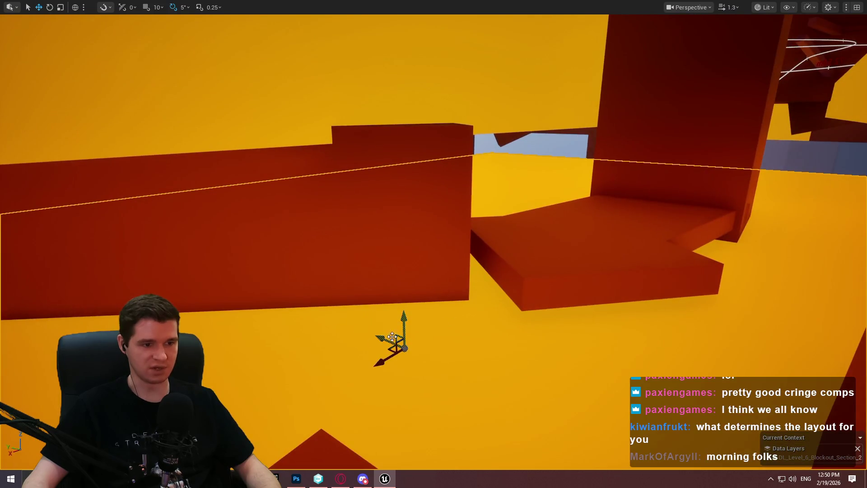
drag(28, 183, 419, 259)
- Rotate the red wall from 20 to 40 degrees and slide it left, undoing one wrong move
key(e)
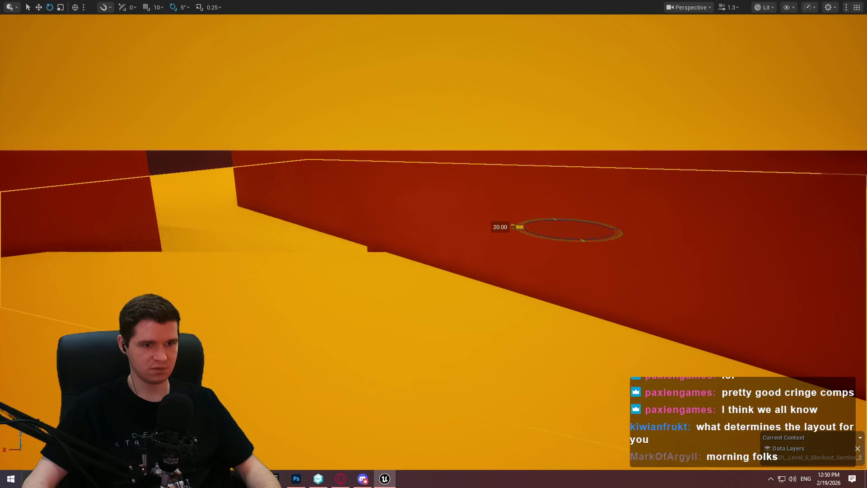
drag(519, 227, 560, 241)
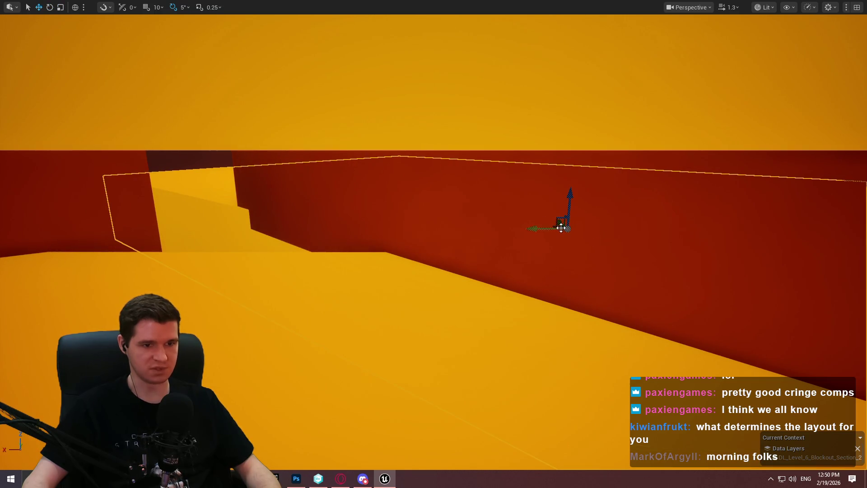
mouse_move(559, 228)
mouse_down()
mouse_move(350, 204)
mouse_move(239, 166)
mouse_up()
key(ctrl+z)
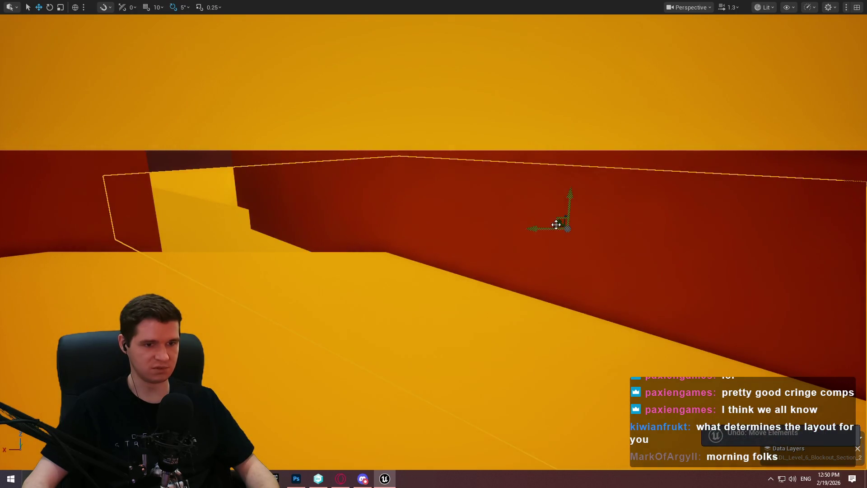
mouse_move(558, 225)
mouse_down()
mouse_move(218, 175)
mouse_move(194, 196)
mouse_move(222, 188)
mouse_up()
key(f)
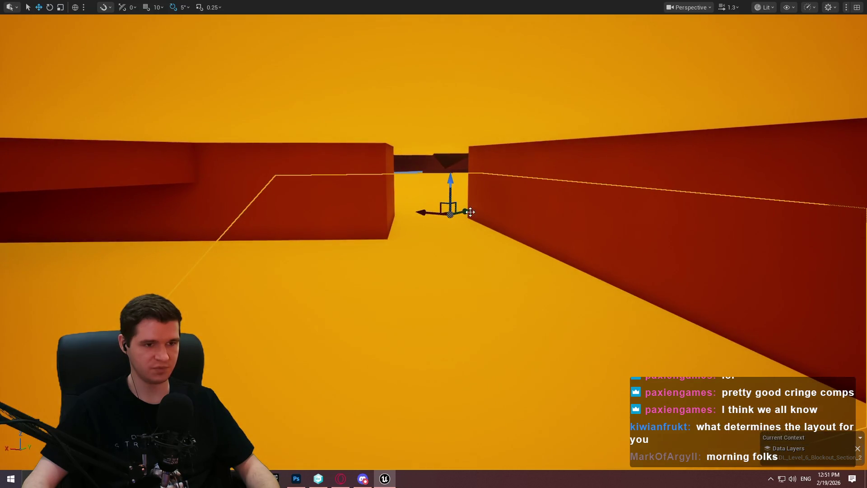
key(f)
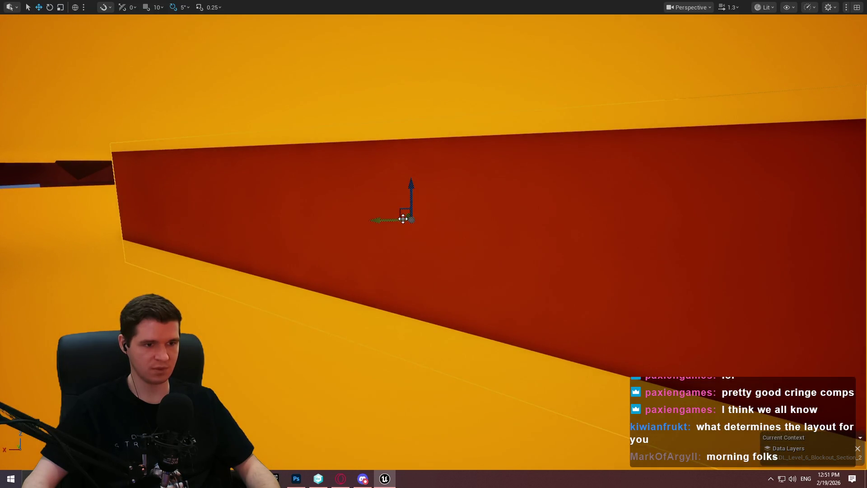
drag(403, 219, 144, 191)
key(e)
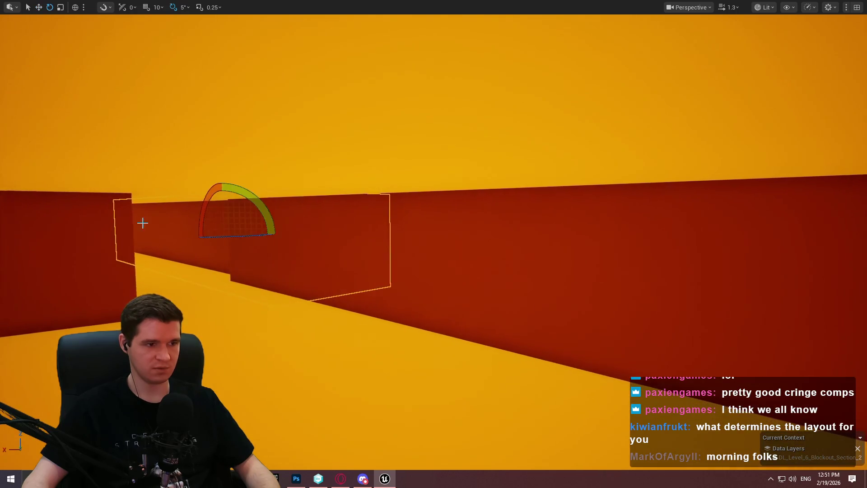
drag(317, 239, 221, 239)
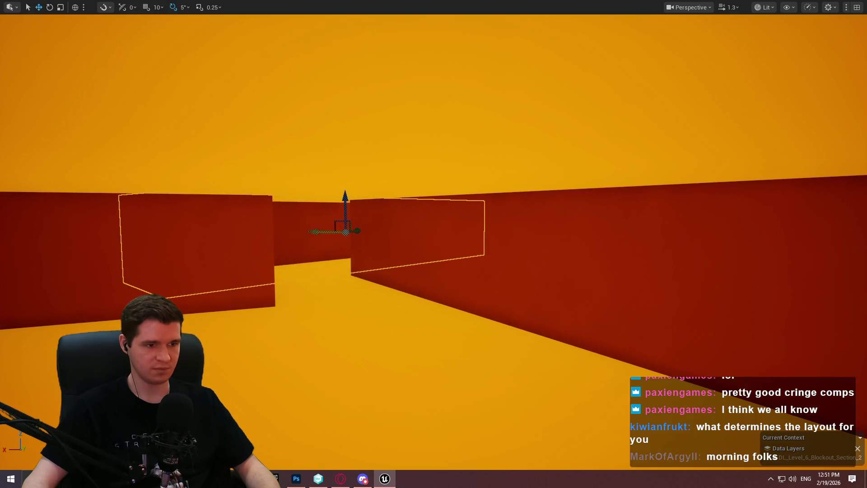
mouse_move(292, 231)
mouse_down()
mouse_move(235, 231)
mouse_move(253, 231)
mouse_move(239, 221)
mouse_move(248, 201)
mouse_move(231, 201)
mouse_move(289, 203)
mouse_move(271, 212)
mouse_move(417, 386)
mouse_up()
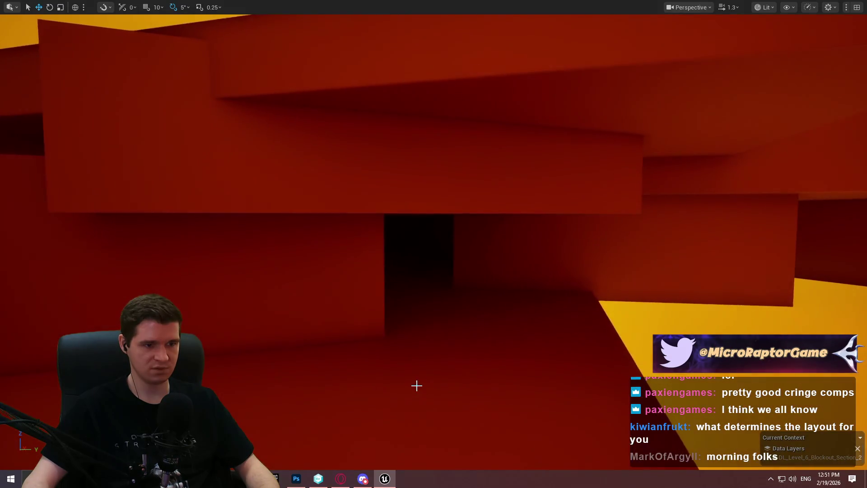
right_click(416, 385)
click(529, 380)
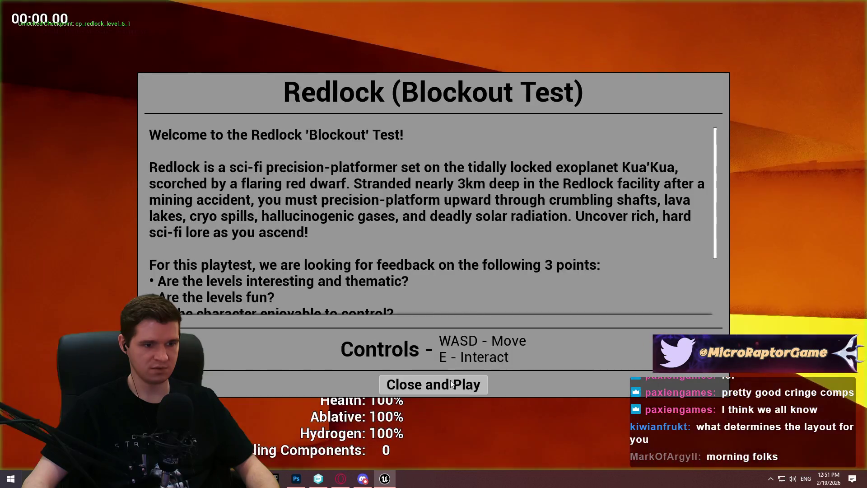
click(434, 381)
key(w)
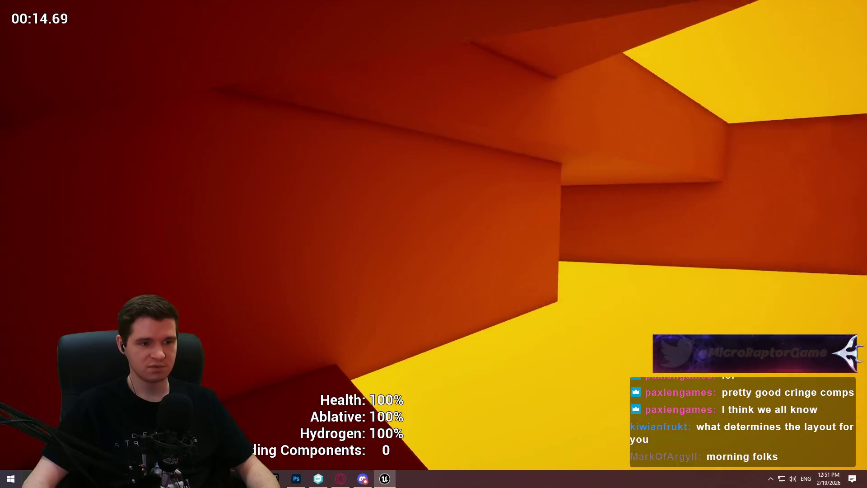
key(Escape)
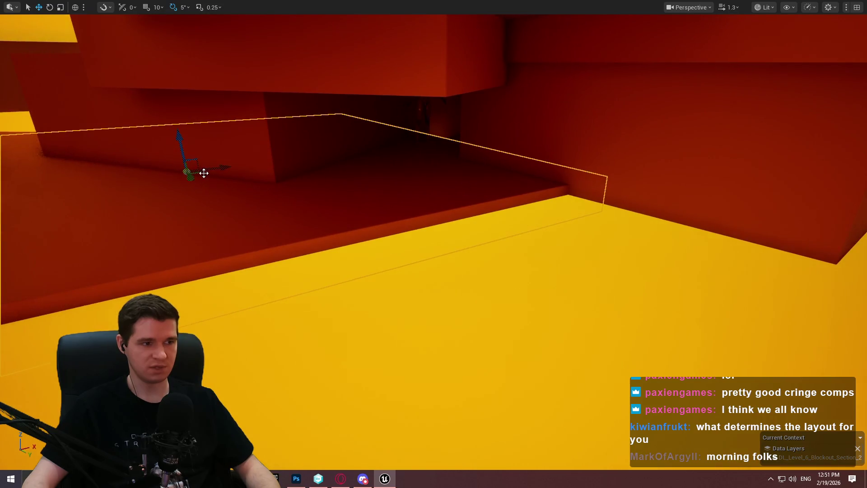
- Move the red box ledges into the wall corner and start a playtest from that spot
mouse_move(199, 175)
mouse_down()
mouse_move(617, 243)
mouse_move(559, 242)
mouse_up()
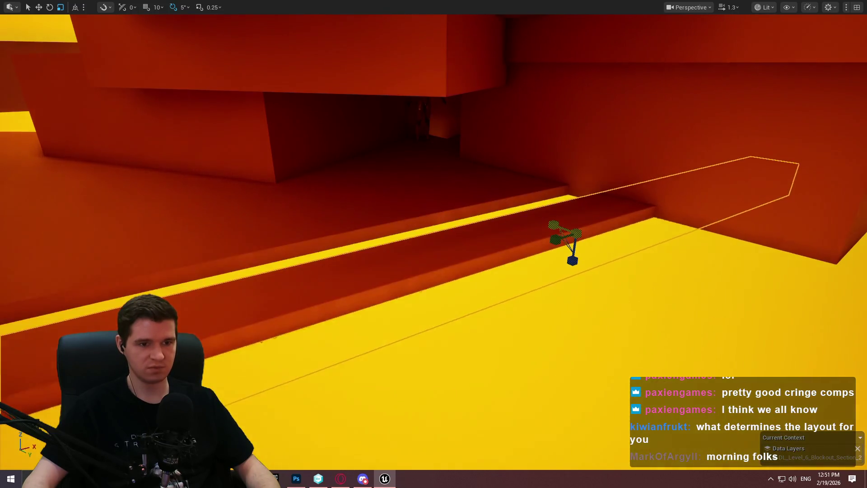
key(w)
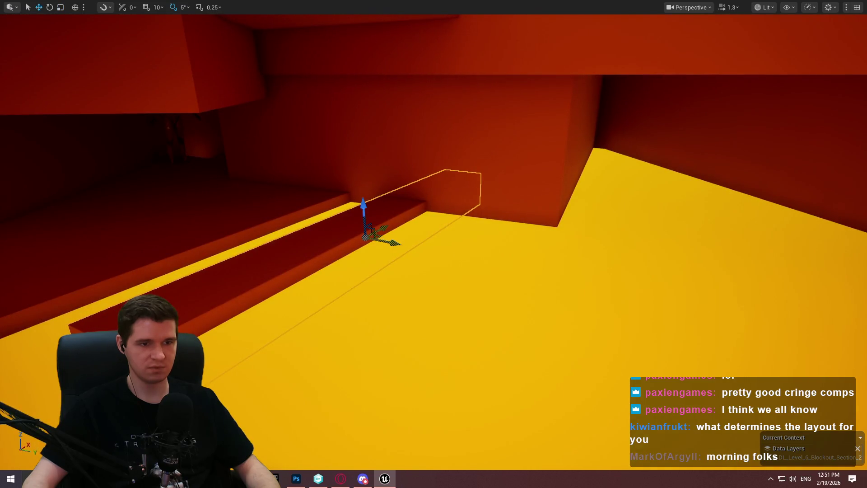
mouse_move(370, 234)
mouse_down()
mouse_move(616, 177)
mouse_move(590, 200)
mouse_up()
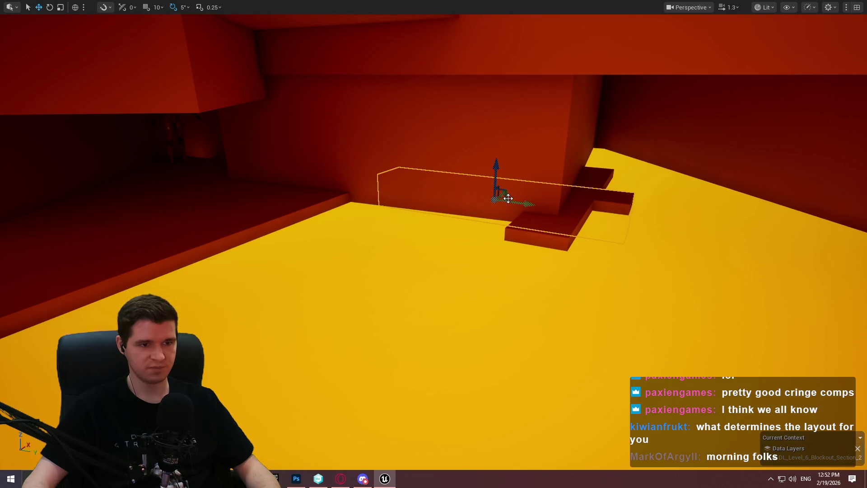
drag(432, 214, 424, 222)
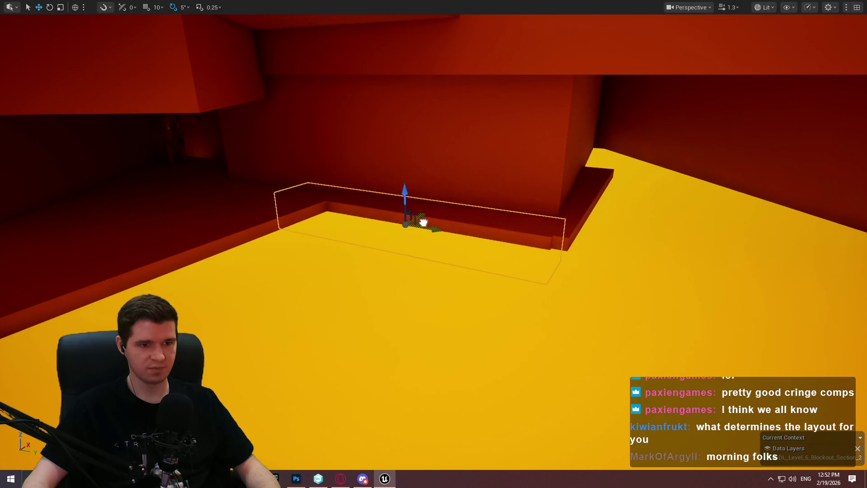
mouse_move(481, 222)
mouse_down()
mouse_move(508, 217)
mouse_move(480, 238)
mouse_up()
right_click(480, 238)
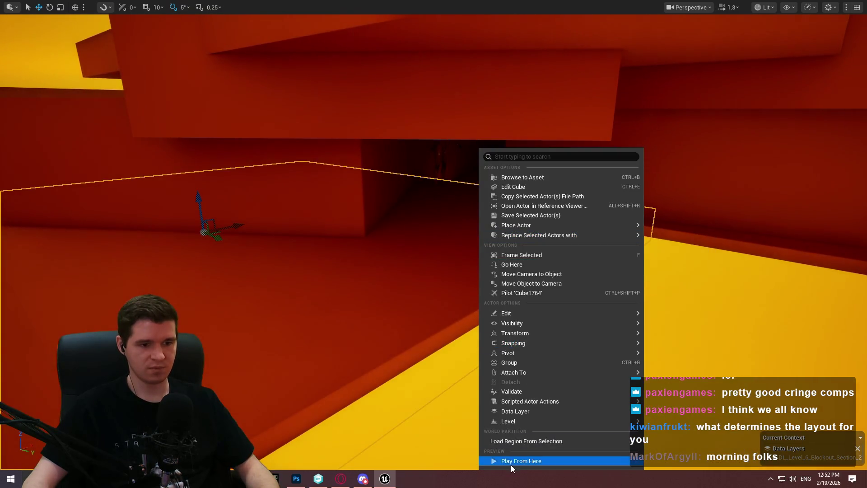